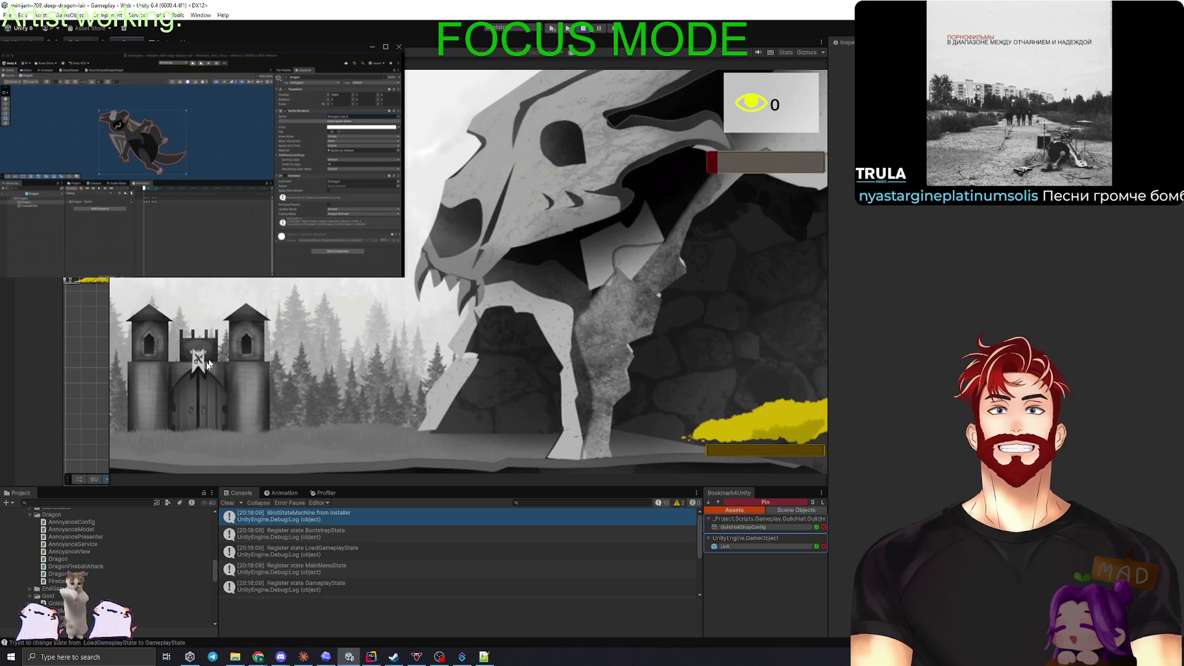
# Step: Buy a unit from the guild shop in the running game, then bring Rider's Movement.cs forward
pyautogui.click(207, 363)
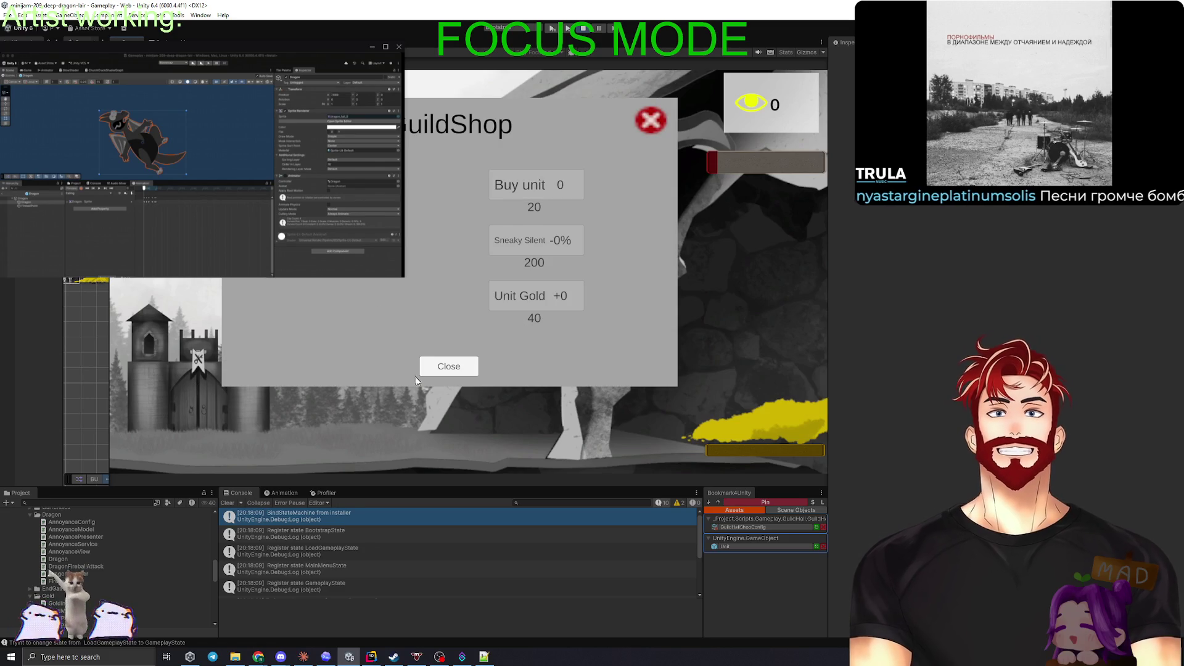
pyautogui.click(463, 374)
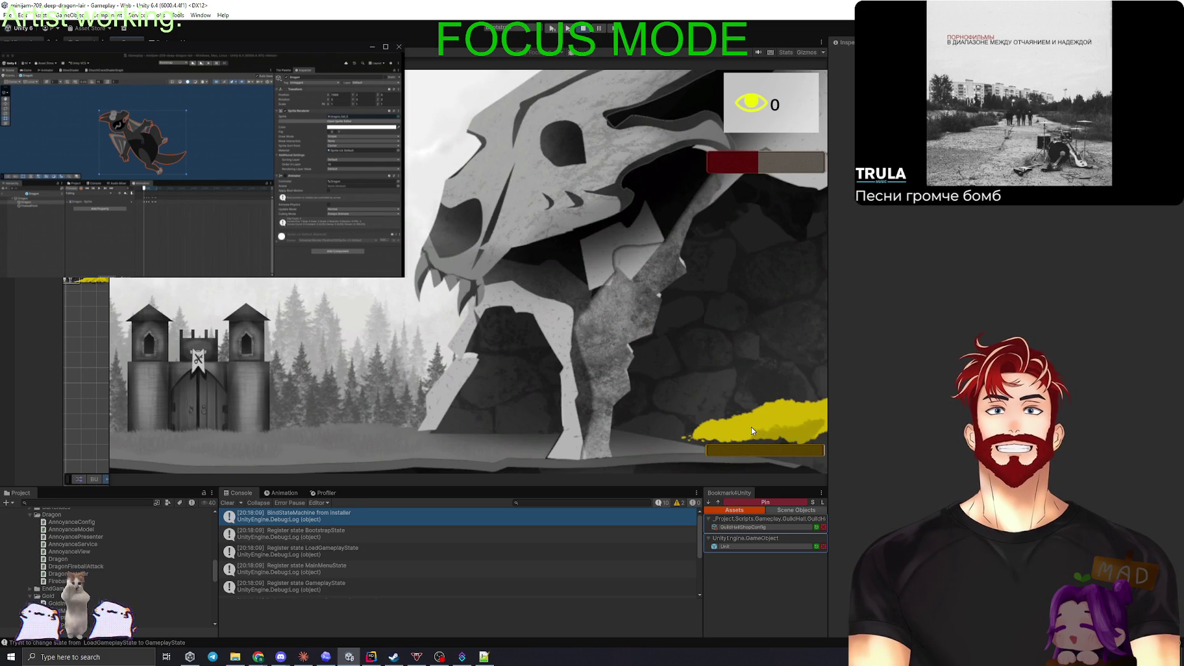
pyautogui.click(198, 391)
pyautogui.click(529, 185)
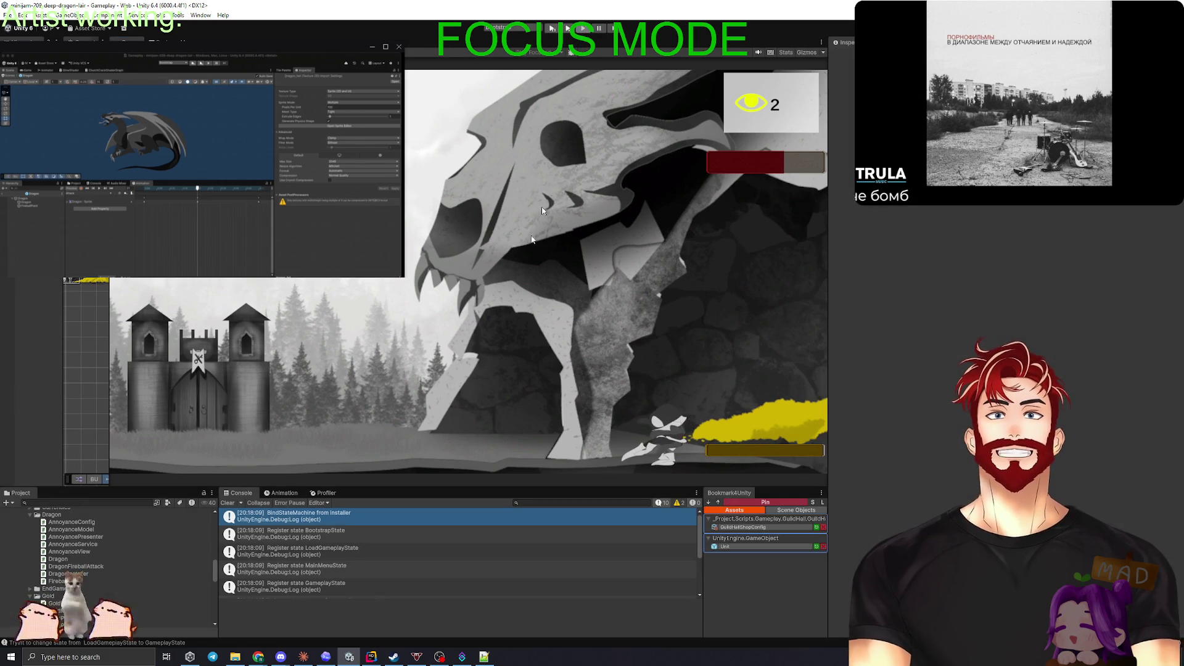
pyautogui.click(372, 656)
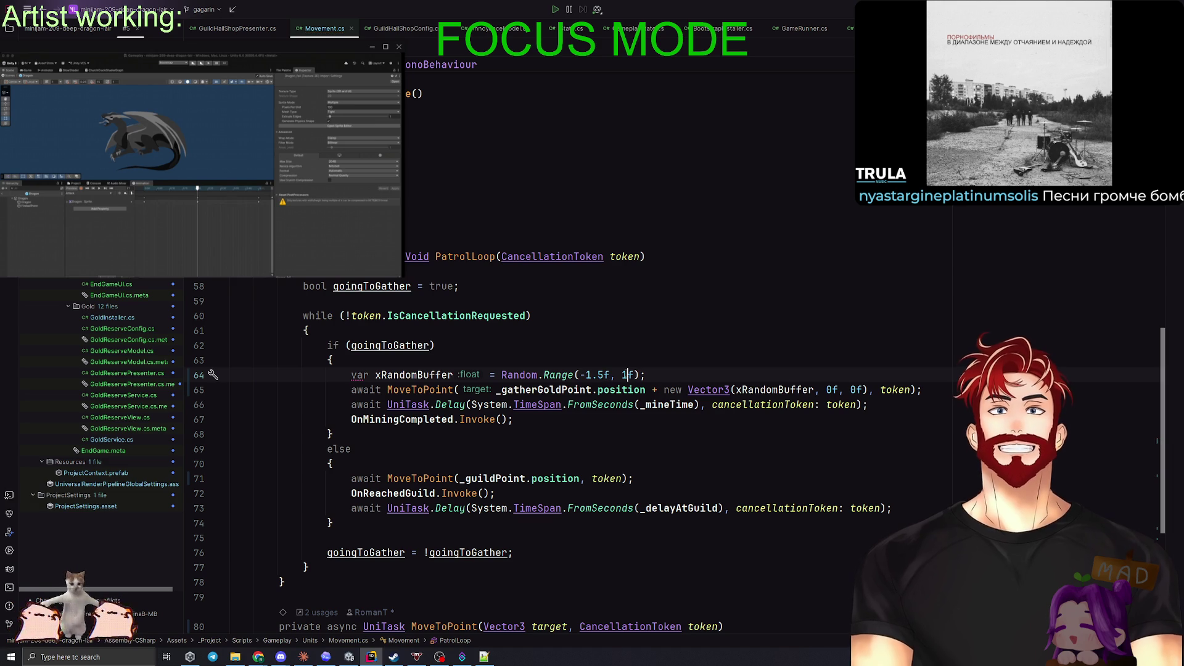
# Step: Duplicate the xRandomBuffer line as yRandomBuffer with Random.Range(-.2f, .2f)
pyautogui.press('End')
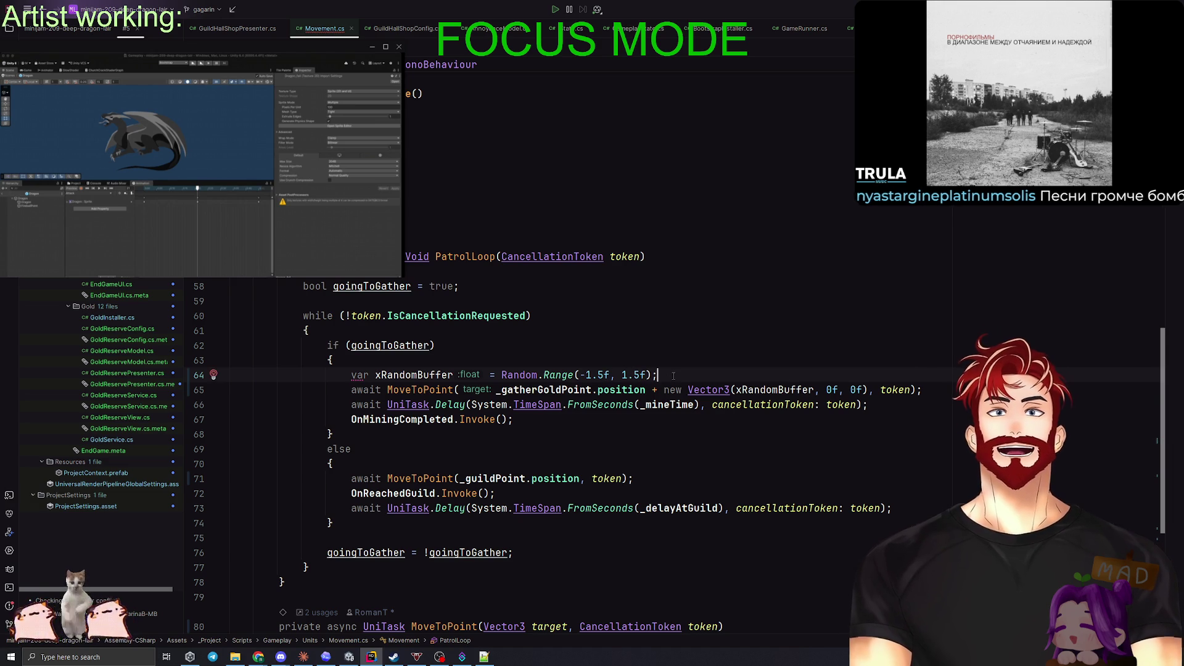
pyautogui.hotkey('ctrl', 'd')
pyautogui.click(376, 389)
pyautogui.press('Delete')
pyautogui.write('y')
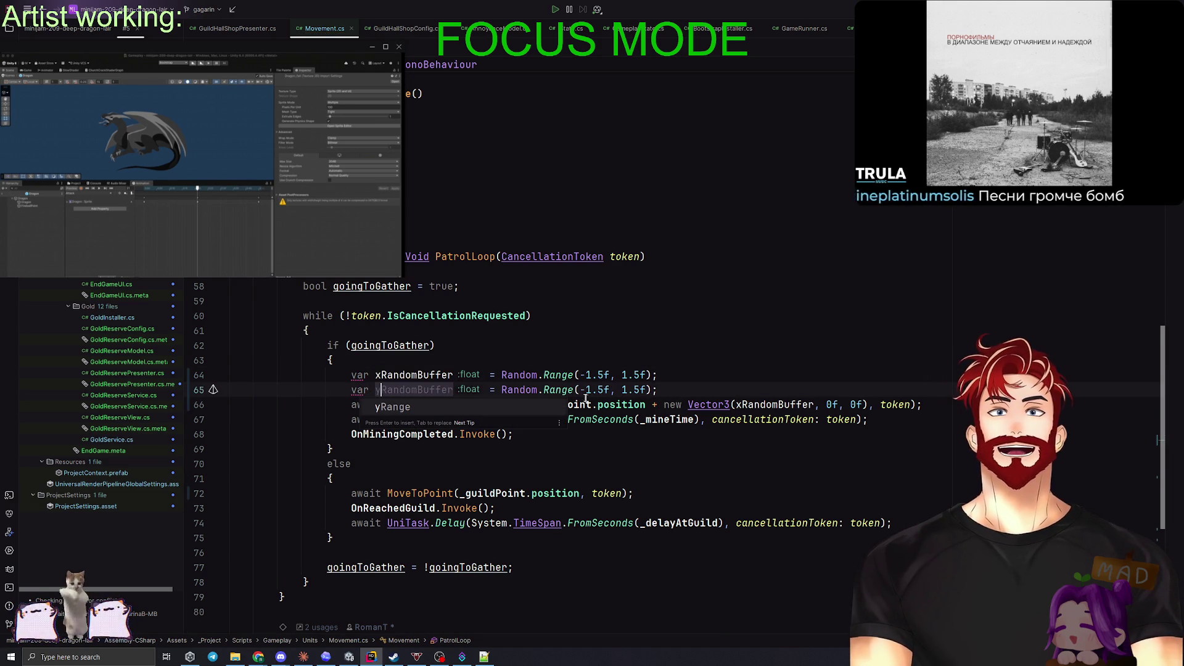
pyautogui.doubleClick(589, 389)
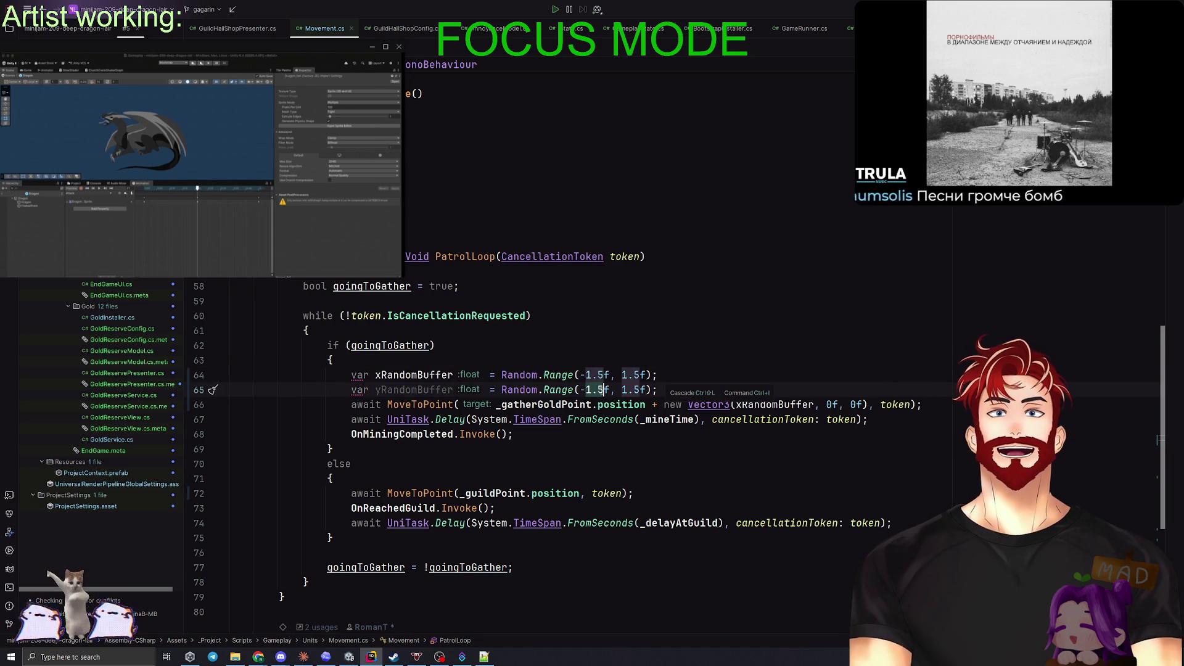
pyautogui.write('.')
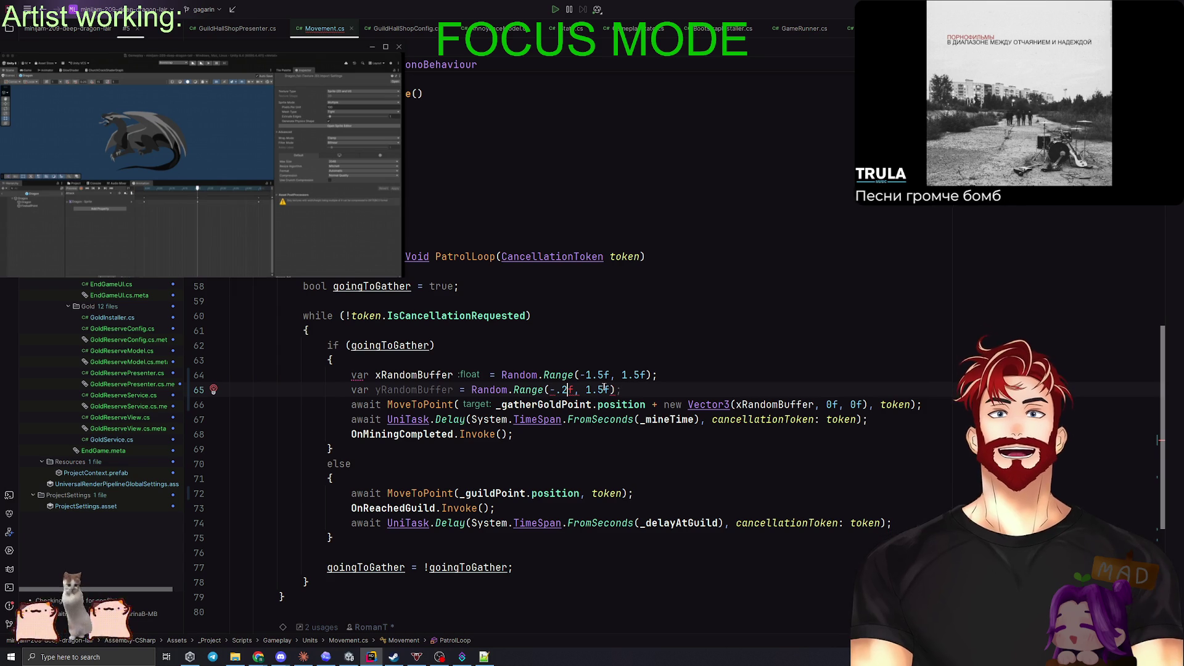
pyautogui.click(618, 389)
pyautogui.write('2')
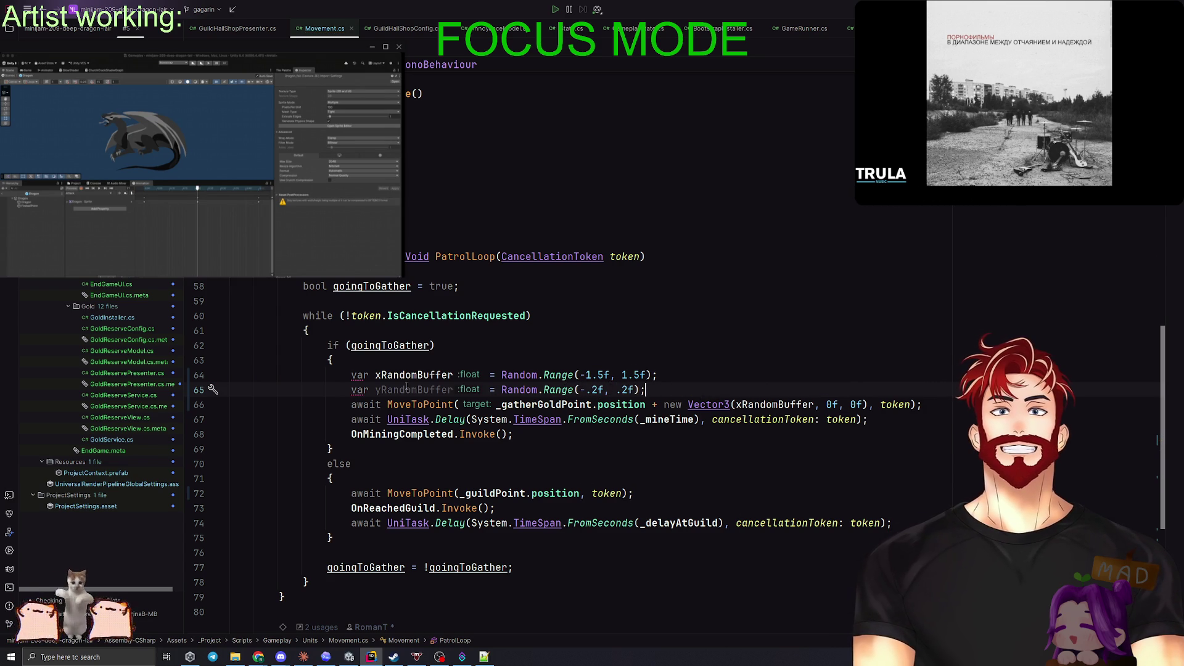
# Step: Use yRandomBuffer as the gather point's Vector3 y offset and open the commit panel
pyautogui.click(837, 405)
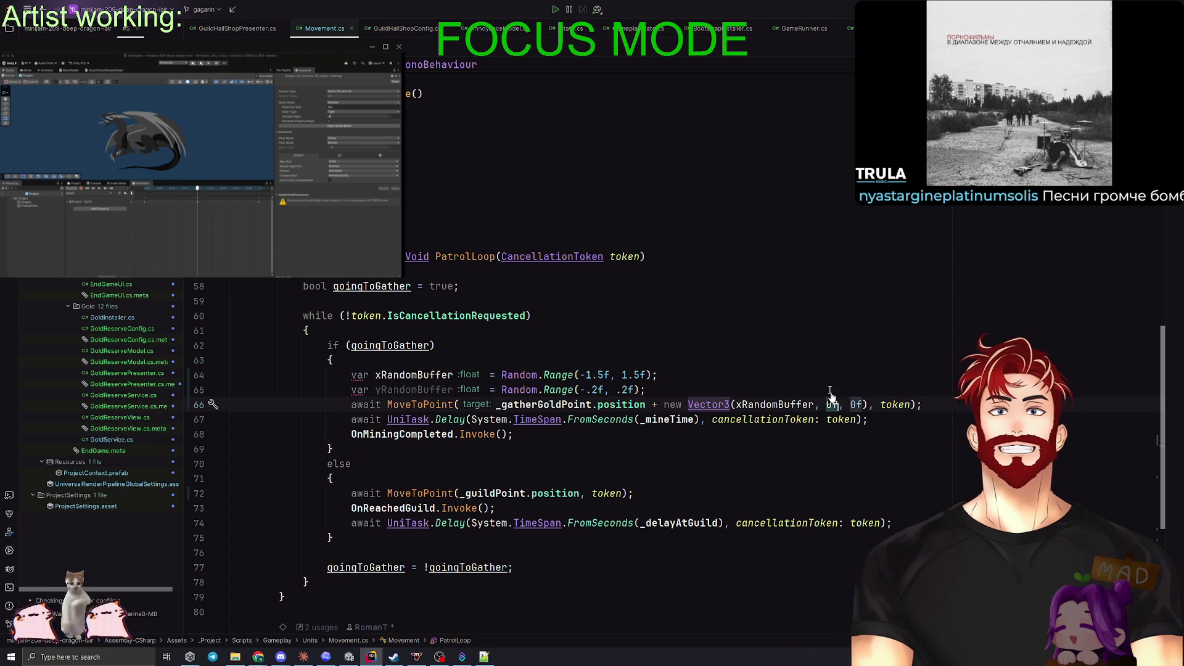
pyautogui.write('yRandomBuffer')
pyautogui.click(812, 363)
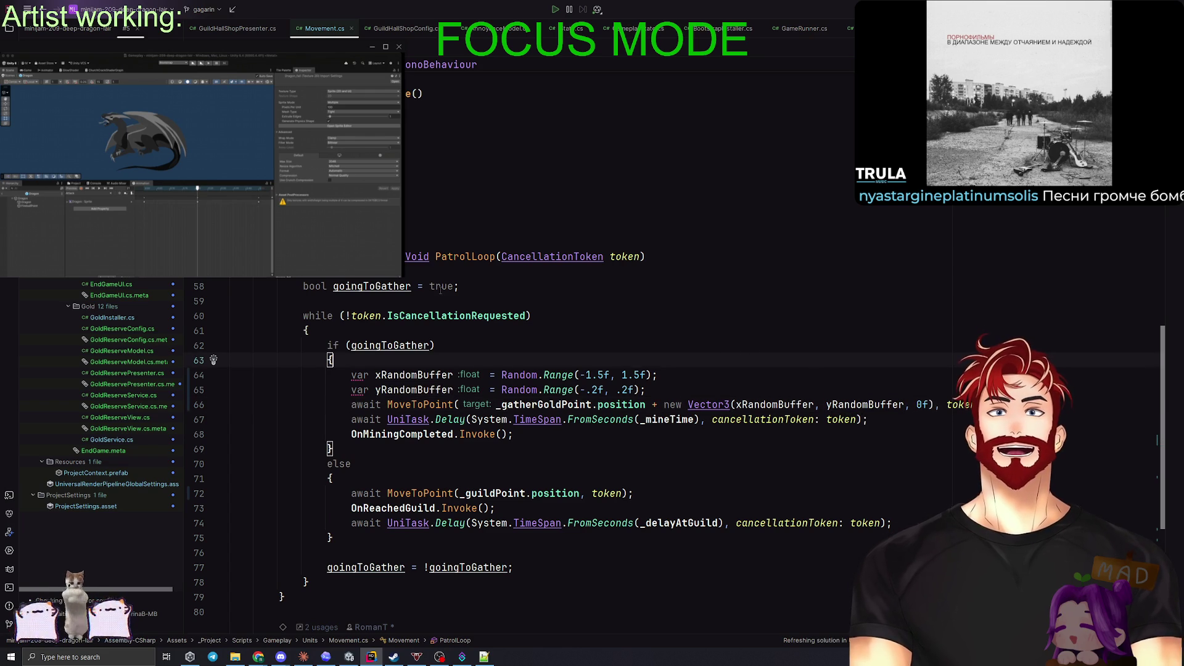
pyautogui.hotkey('ctrl', 'k')
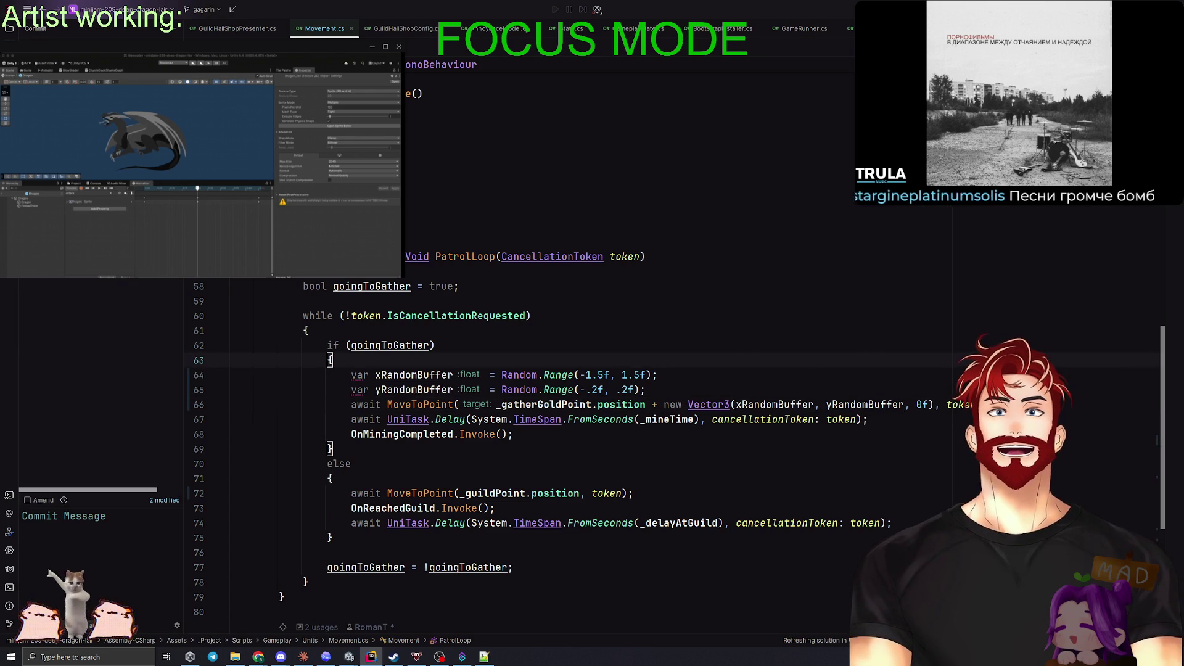
# Step: Enter the commit message 'random buffer for gather point position added' and commit for pushing
pyautogui.hotkey('alt', 'Tab')
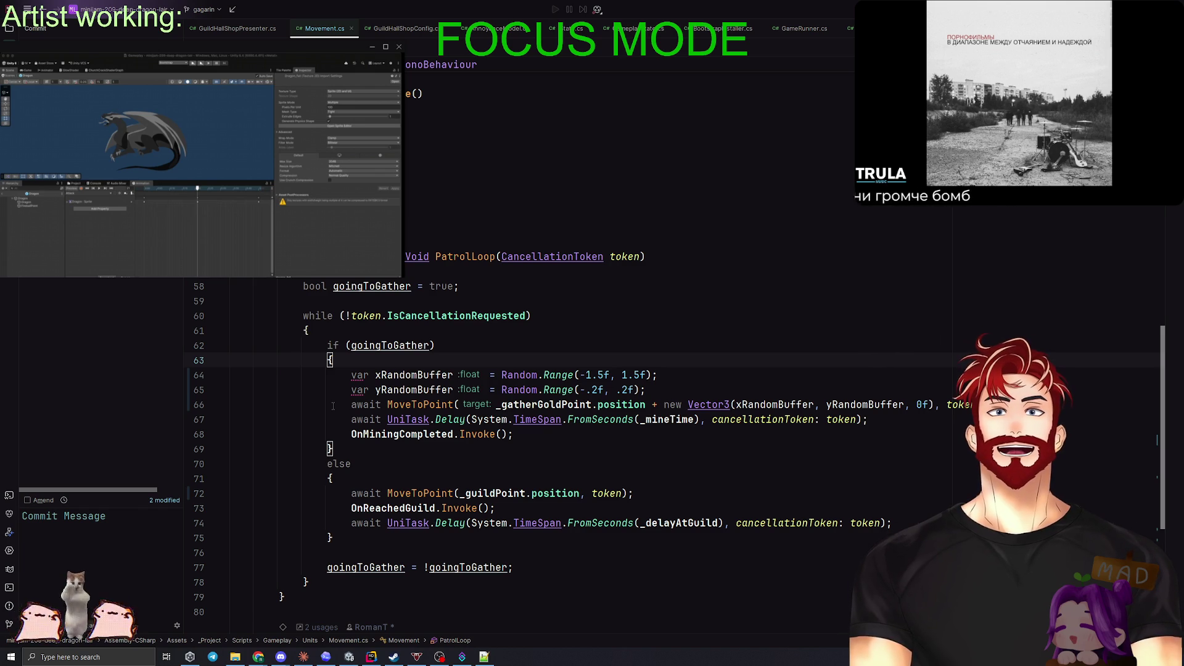
pyautogui.hotkey('alt', 'Tab')
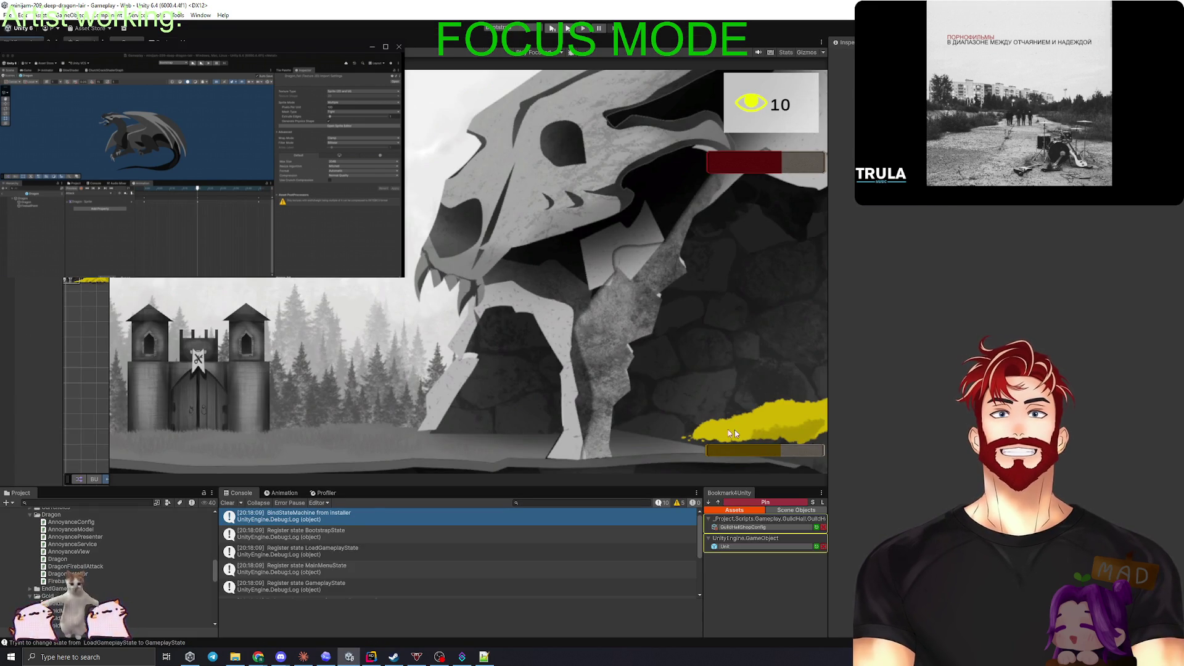
pyautogui.hotkey('alt', 'Tab')
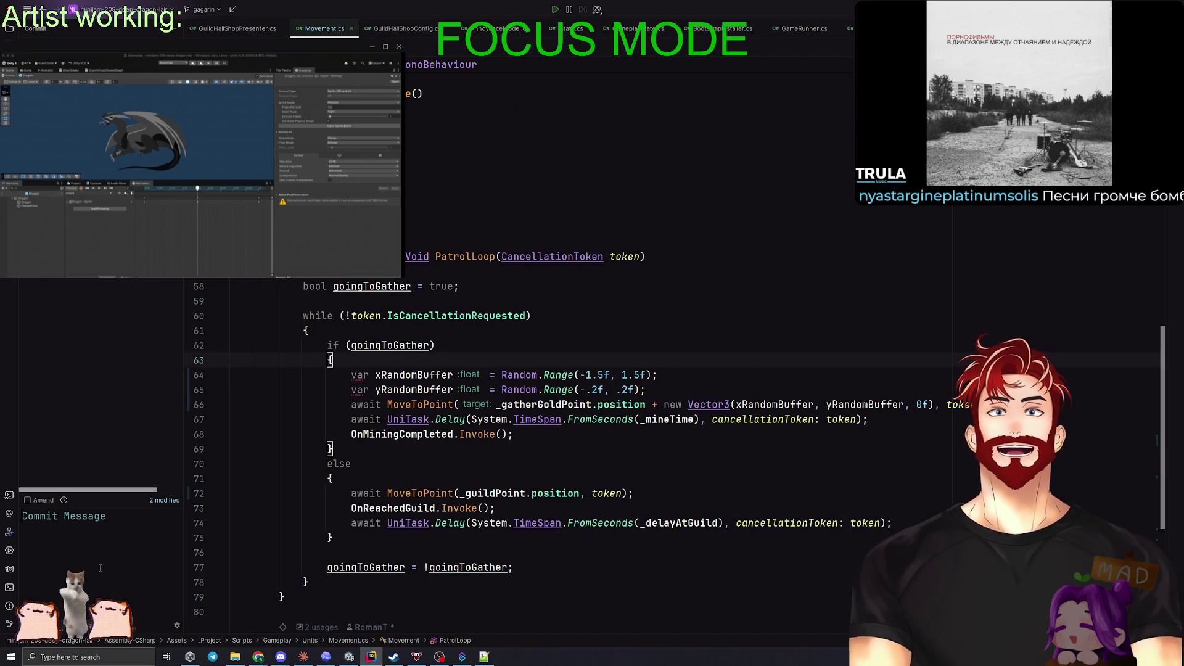
pyautogui.write('random for gather point pos')
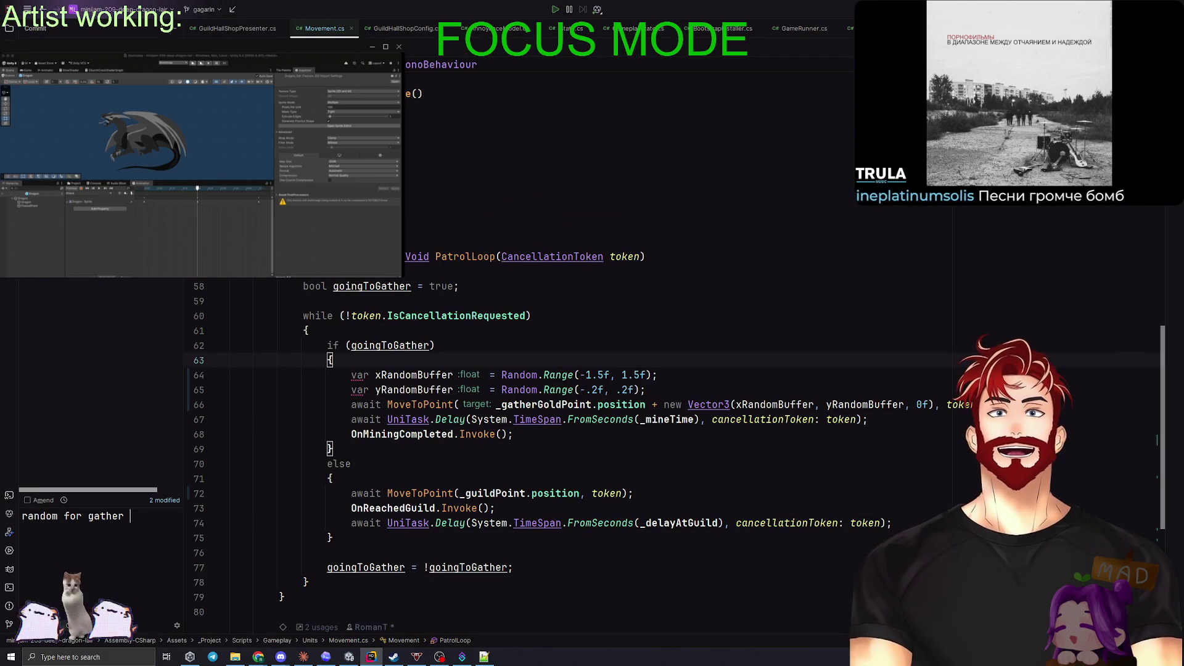
pyautogui.write('ition added')
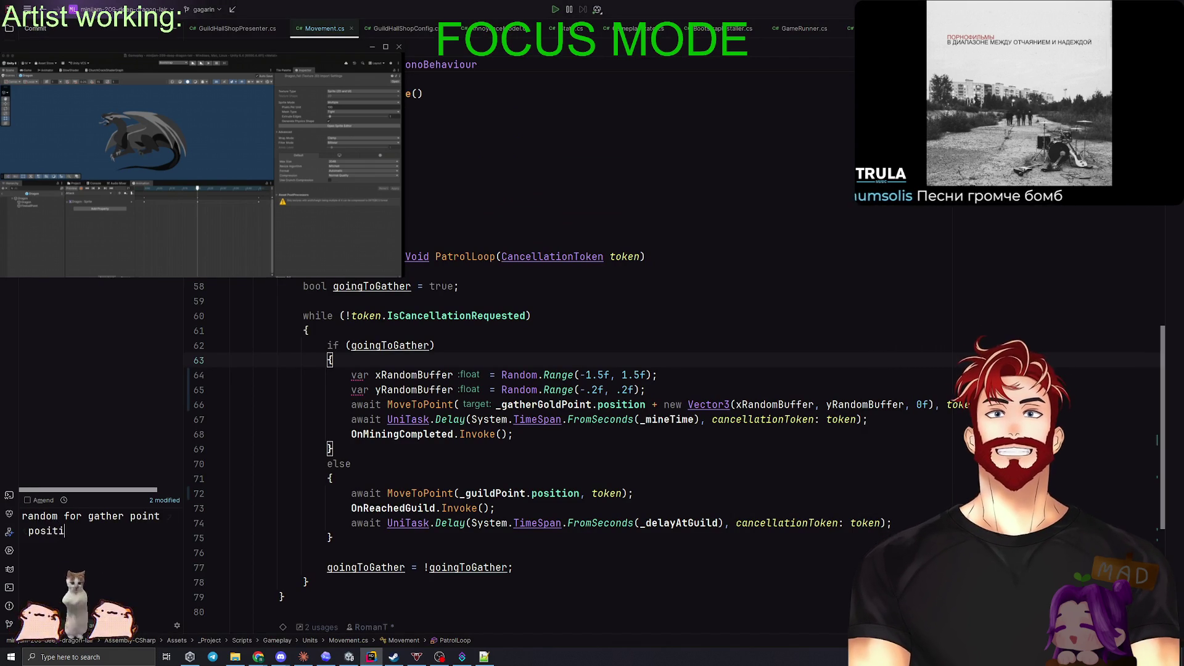
pyautogui.click(57, 515)
pyautogui.write('buffer')
pyautogui.hotkey('ctrl', 'shift', 'Right')
pyautogui.press('BackSpace')
pyautogui.write('luft')
pyautogui.press('BackSpace')
pyautogui.press('BackSpace')
pyautogui.press('BackSpace')
pyautogui.write('buffer')
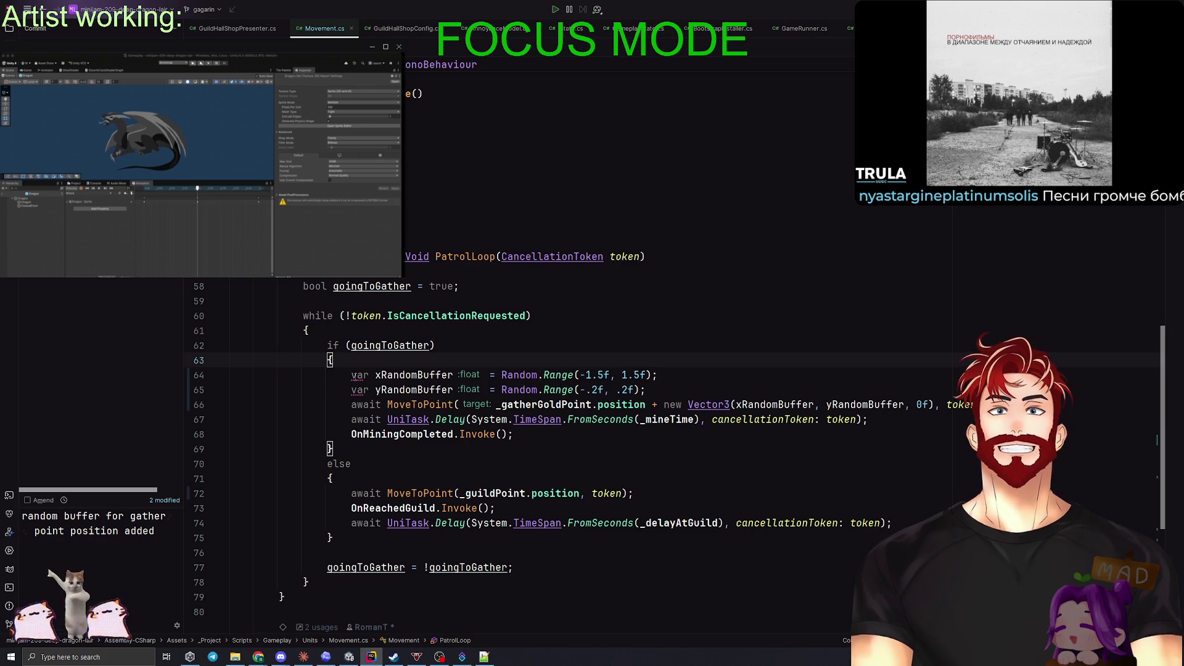
pyautogui.hotkey('ctrl', 'alt', 'k')
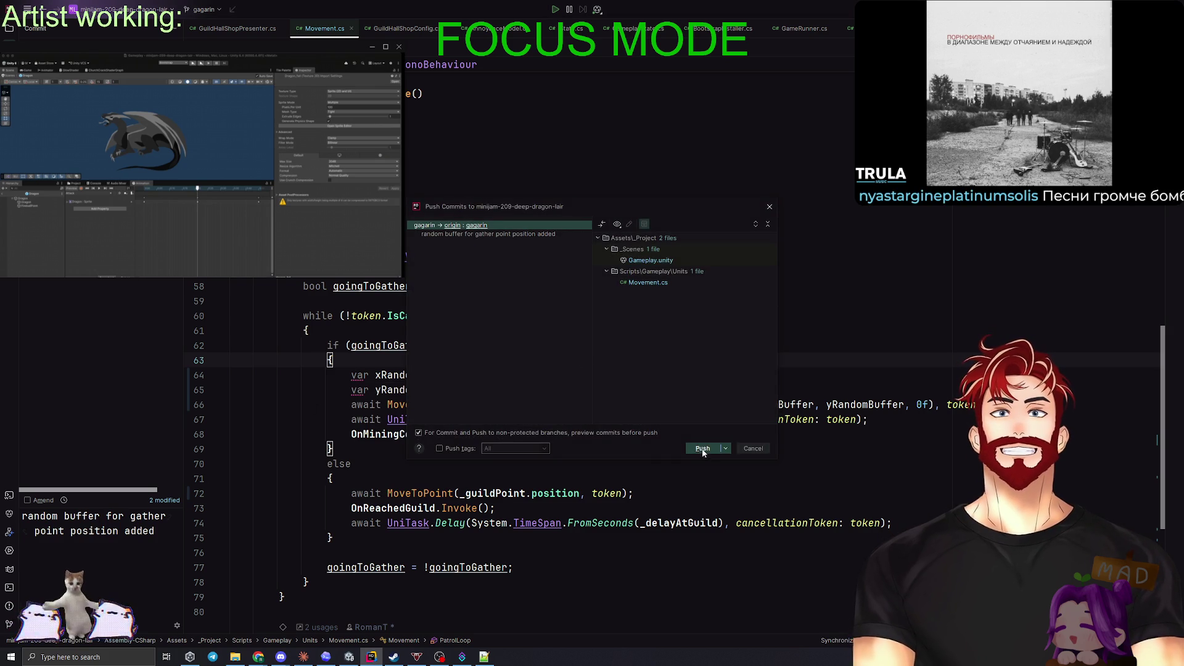
# Step: Push the gather-offset commit to the remote and return to the project file tree
pyautogui.click(703, 449)
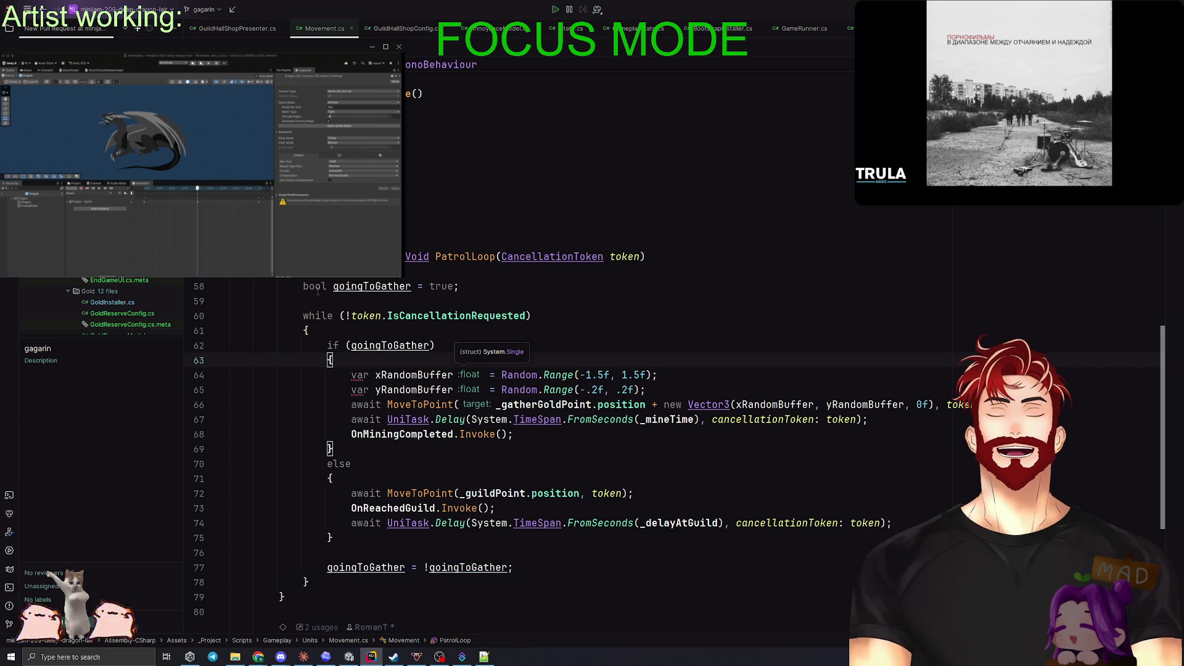
pyautogui.moveTo(318, 291)
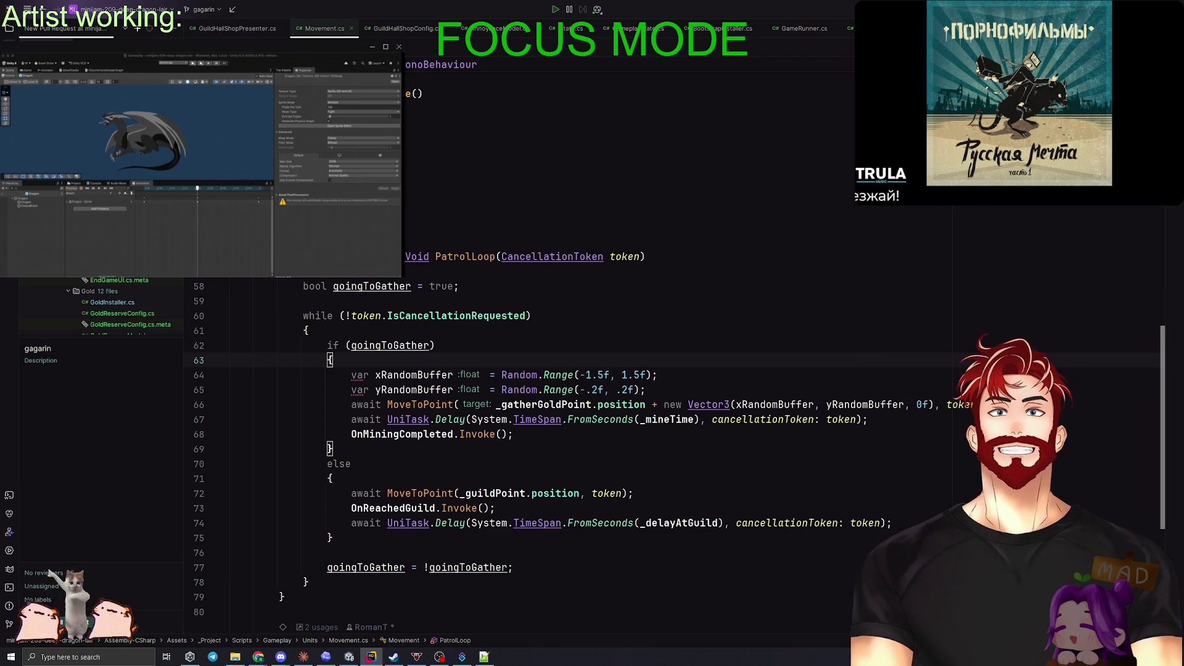
pyautogui.hotkey('alt', '1')
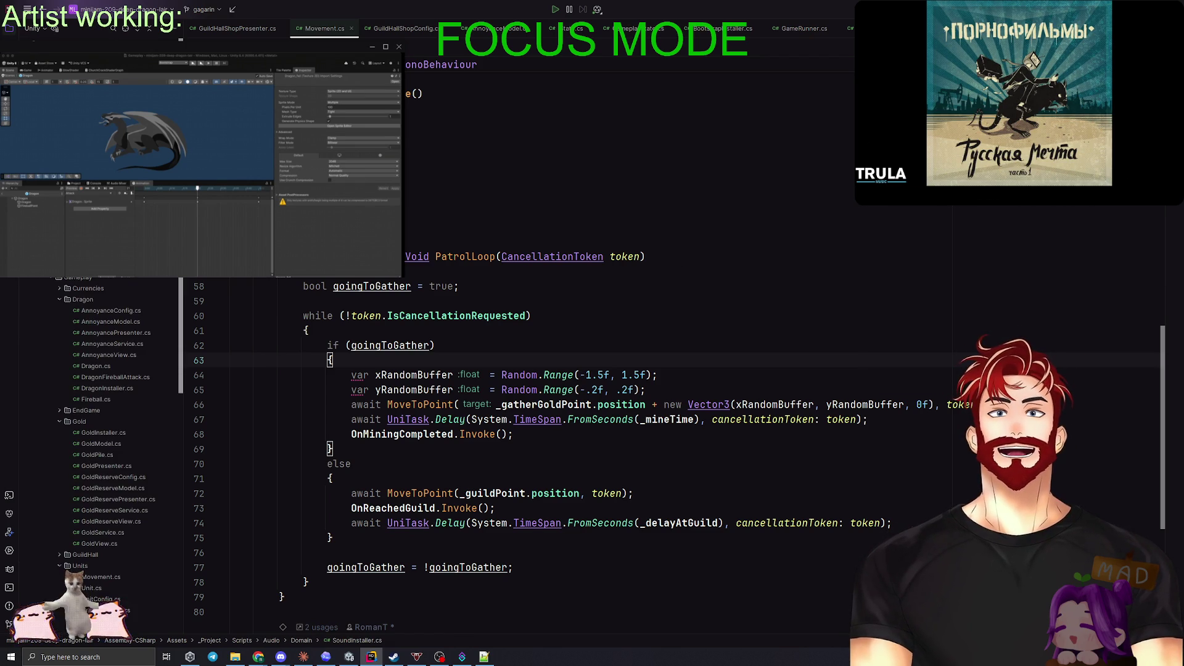
# Step: In Unity, enlarge the project area and inspect the Shop folder's GuildHallShopConfig asset
pyautogui.hotkey('alt', 'Tab')
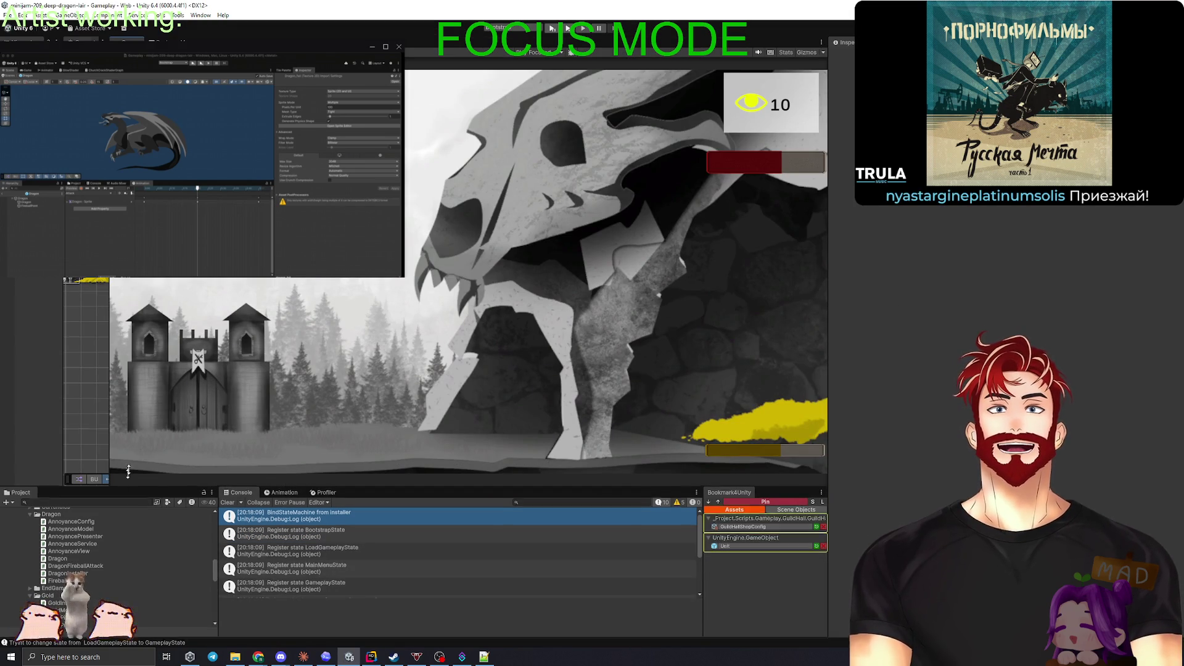
pyautogui.moveTo(124, 485); pyautogui.dragTo(123, 374)
pyautogui.scroll(-5, 99, 514)
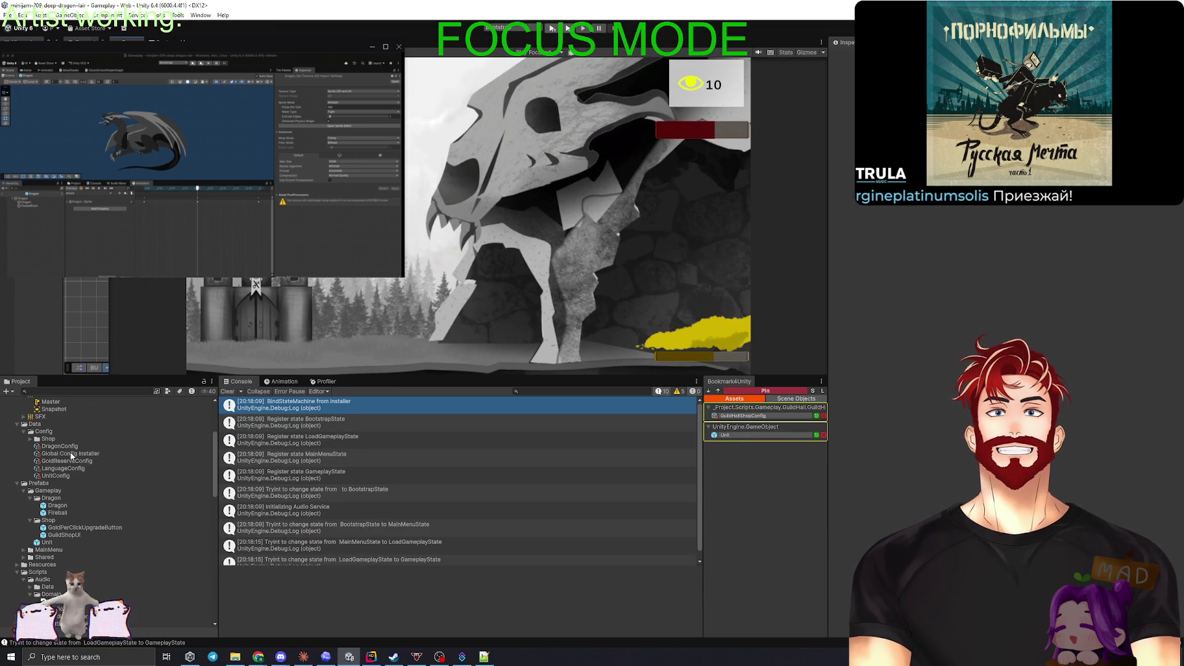
pyautogui.click(30, 438)
pyautogui.click(59, 448)
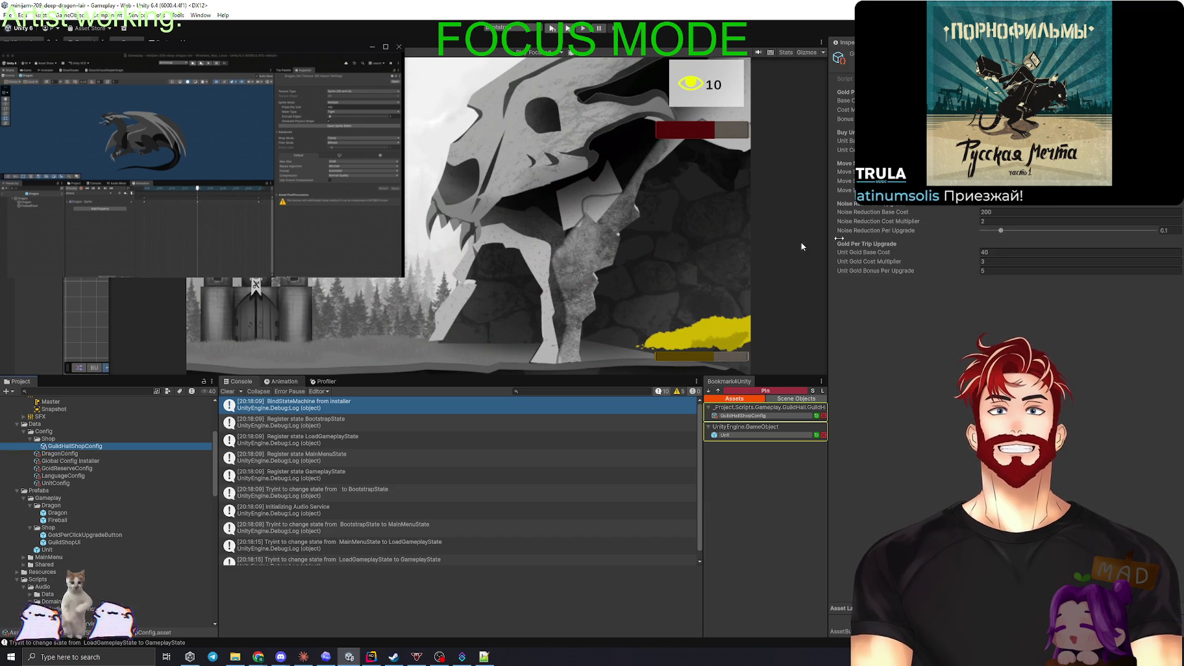
pyautogui.click(1017, 150)
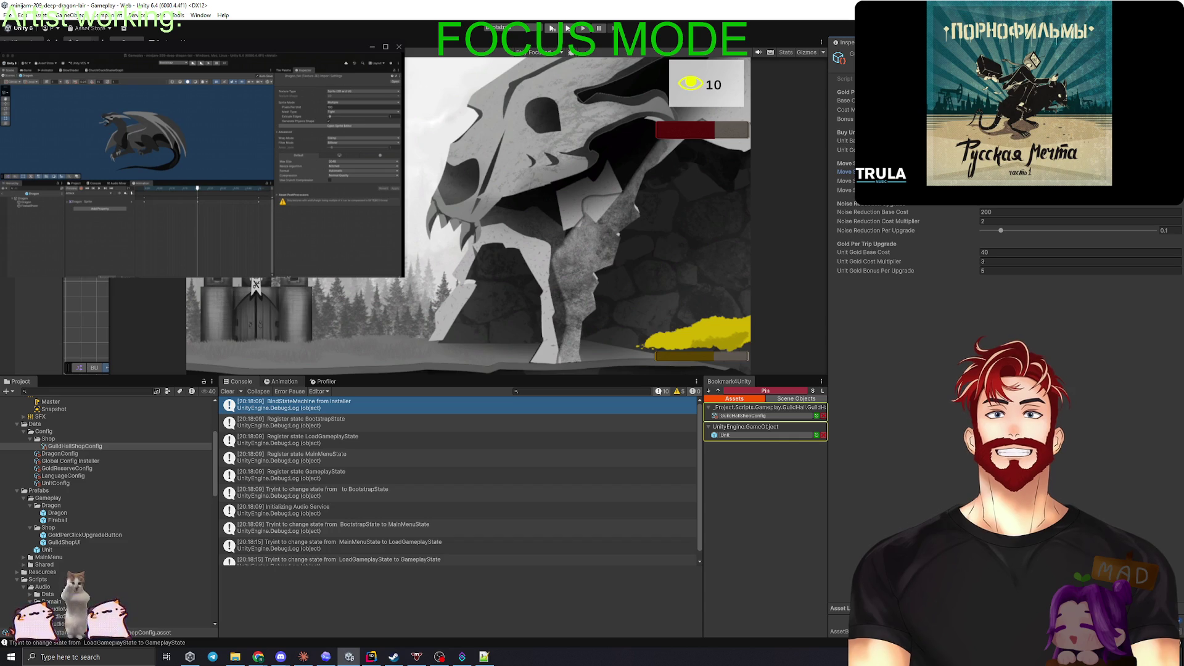
# Step: Set the GuildHallShopConfig Noise Reduction Base Cost to 300
pyautogui.click(986, 211)
pyautogui.press('BackSpace')
pyautogui.write('3')
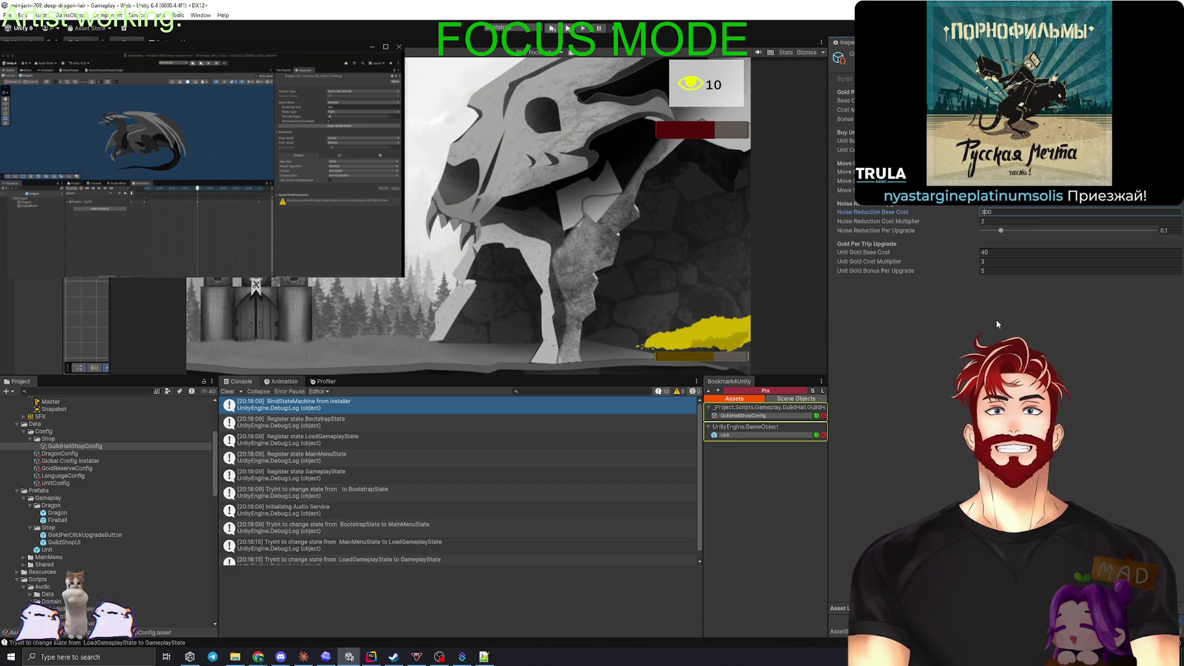
pyautogui.press('Return')
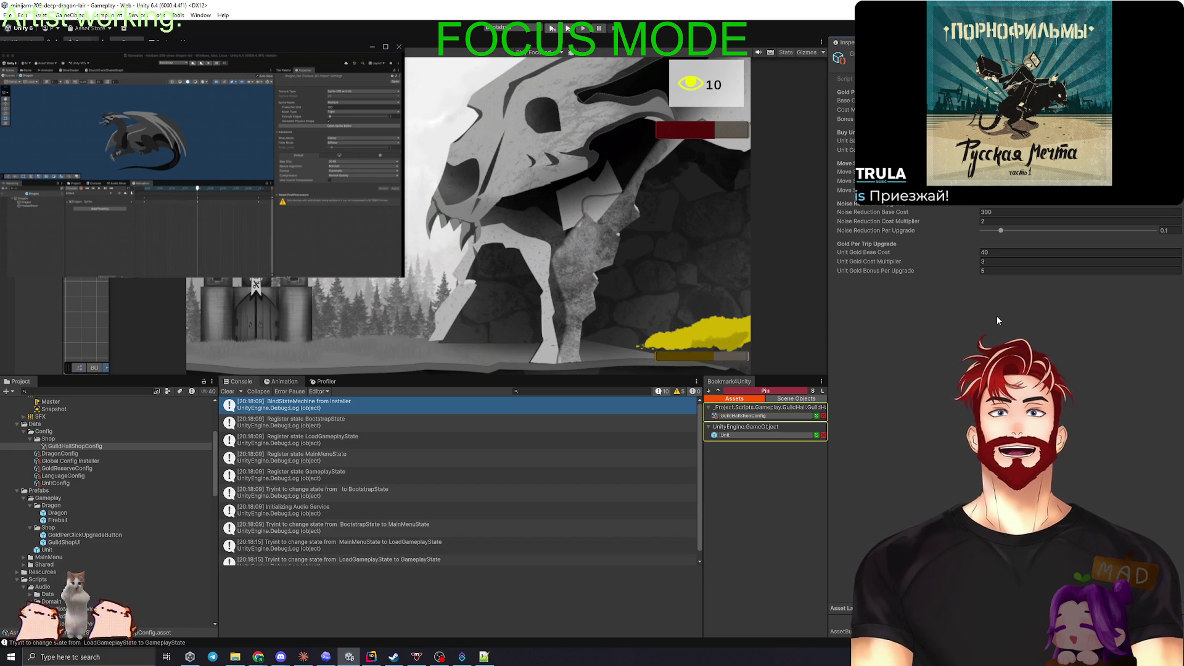
# Step: Change Unit Gold Base Cost from 40 to 60 and clear the console log
pyautogui.click(993, 252)
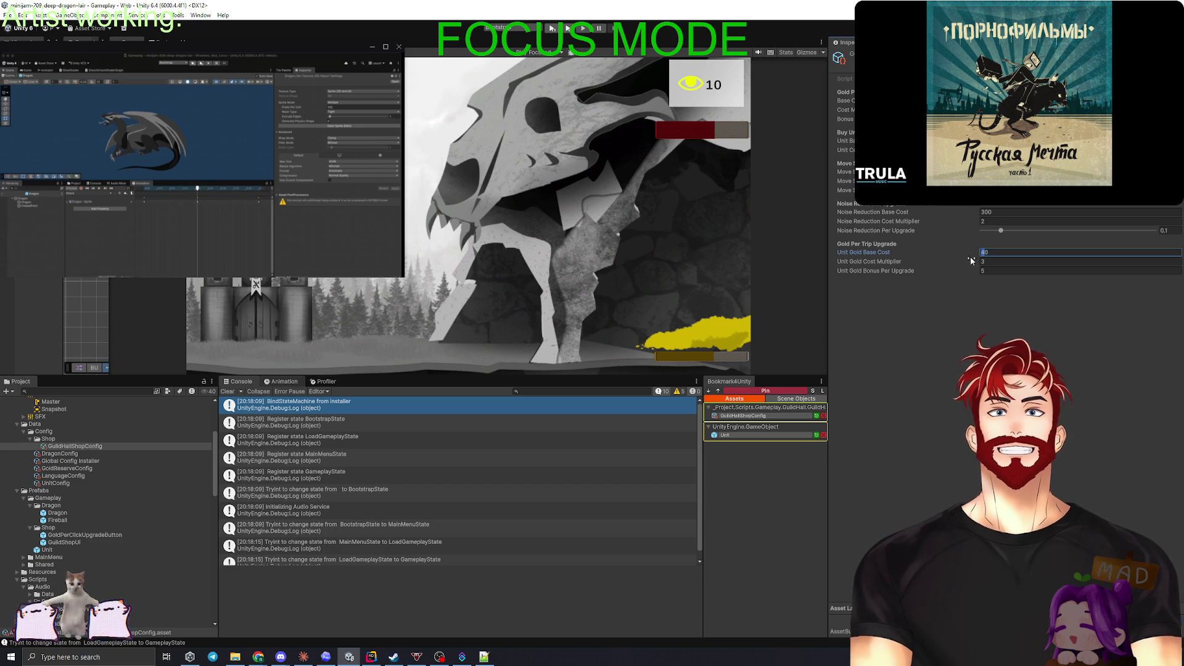
pyautogui.press('BackSpace')
pyautogui.write('6')
pyautogui.press('Return')
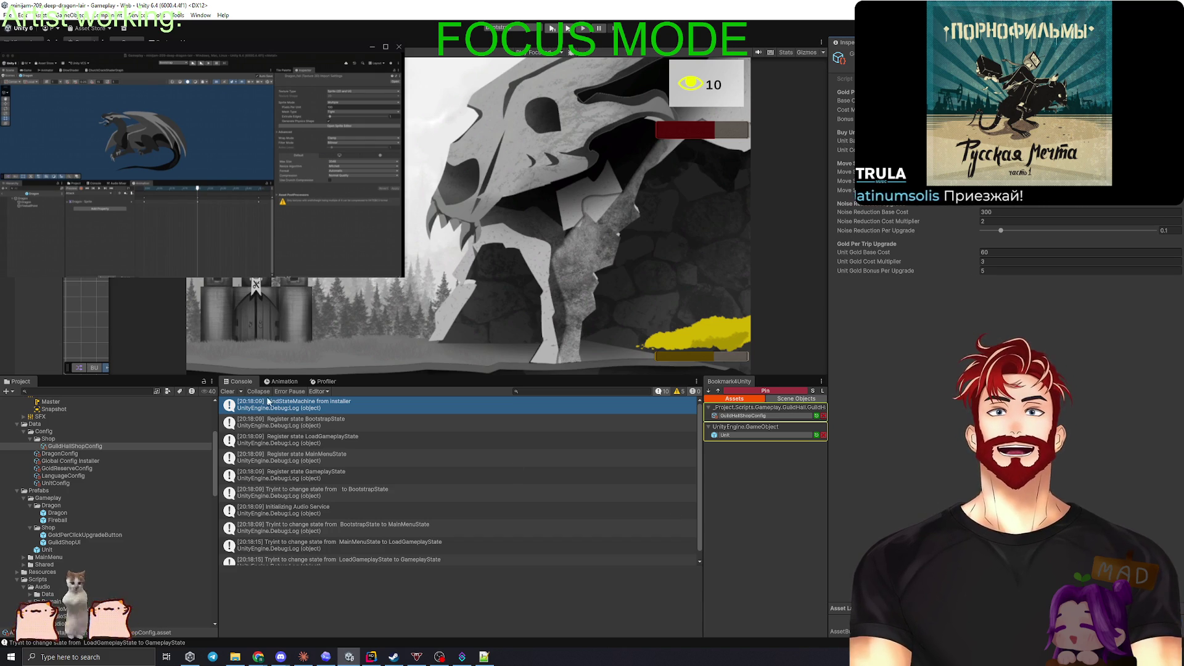
pyautogui.click(227, 391)
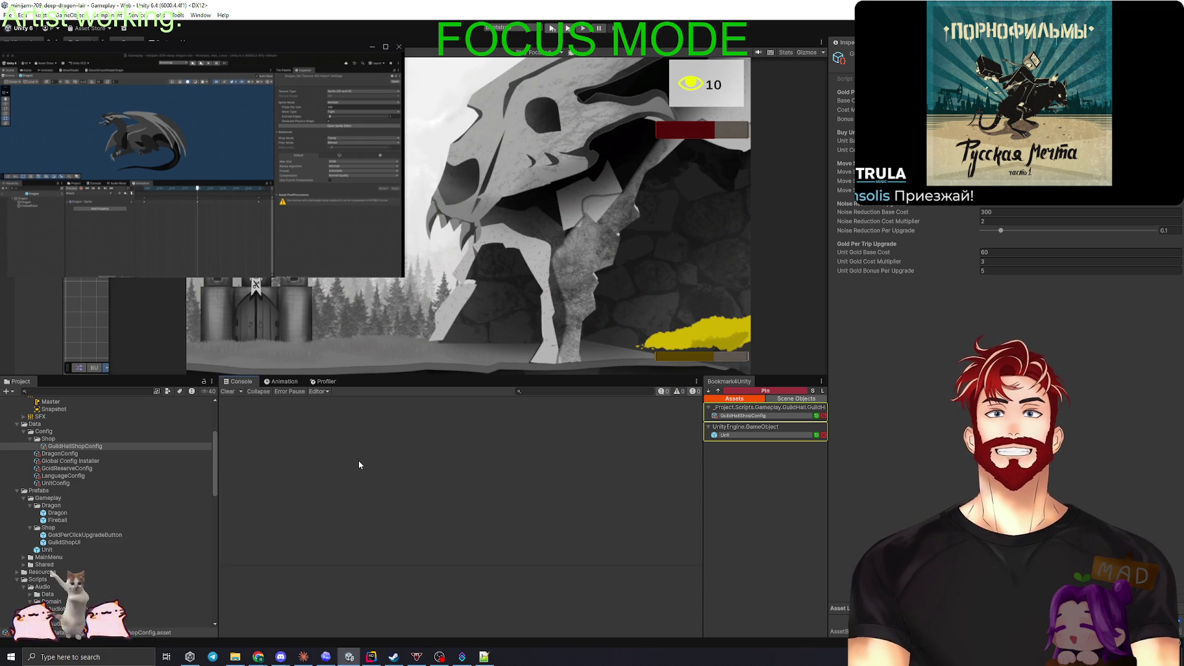
# Step: Widen the scene view, deselect the shop config, and open Rider's commit panel
pyautogui.moveTo(110, 304)
pyautogui.mouseDown()
pyautogui.moveTo(544, 313)
pyautogui.moveTo(279, 312)
pyautogui.mouseUp()
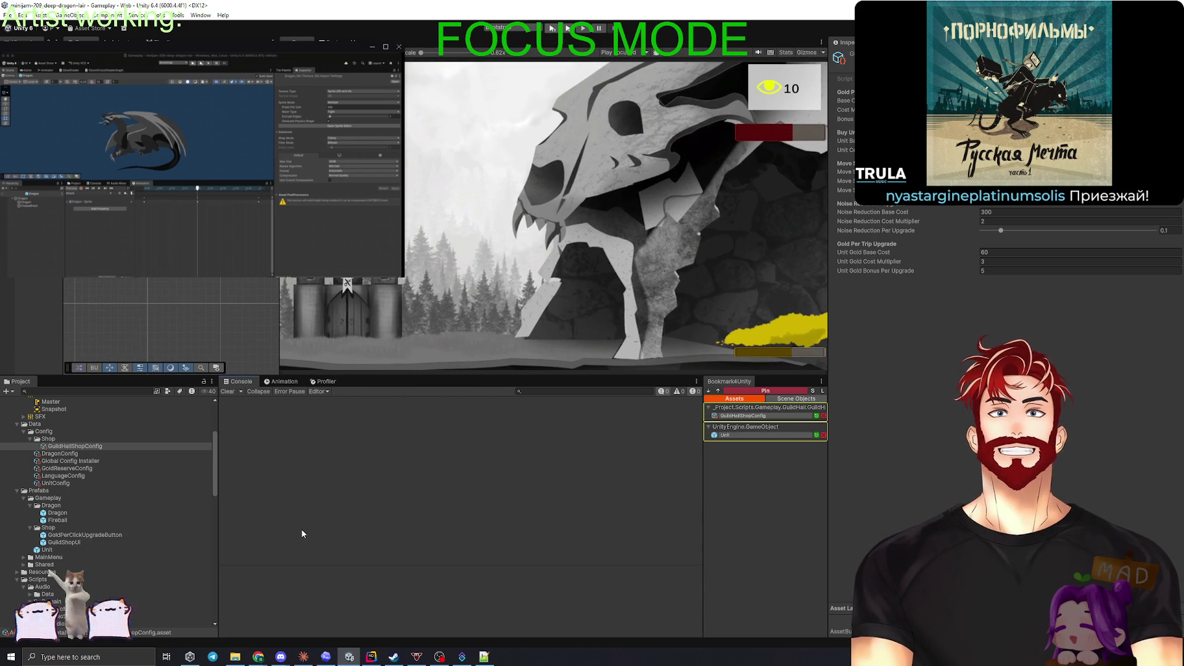
pyautogui.click(38, 327)
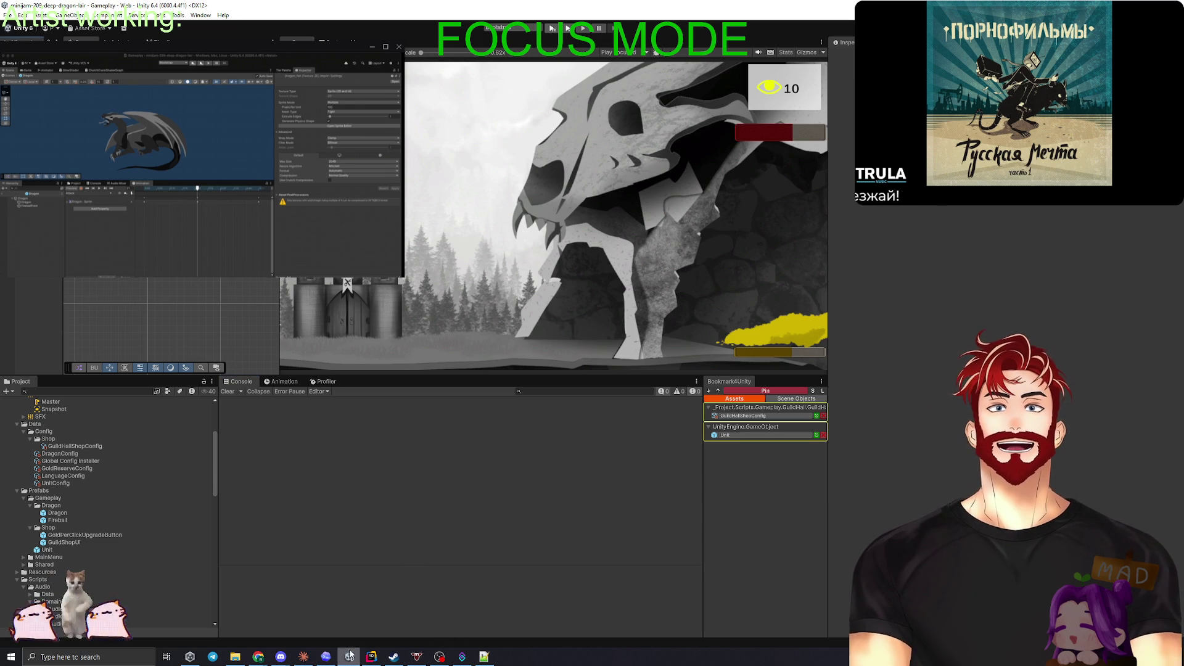
pyautogui.click(375, 659)
pyautogui.hotkey('ctrl', 'k')
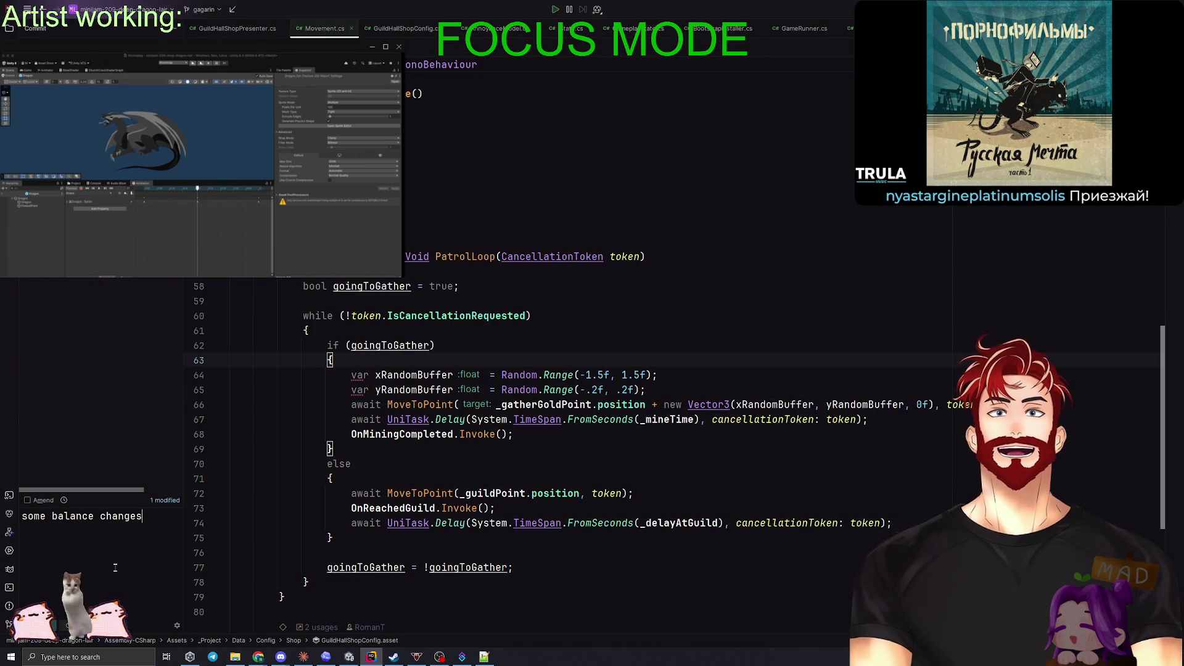
# Step: Commit the 'some balance changes' change and push it to the remote
pyautogui.hotkey('ctrl', 'alt', 'k')
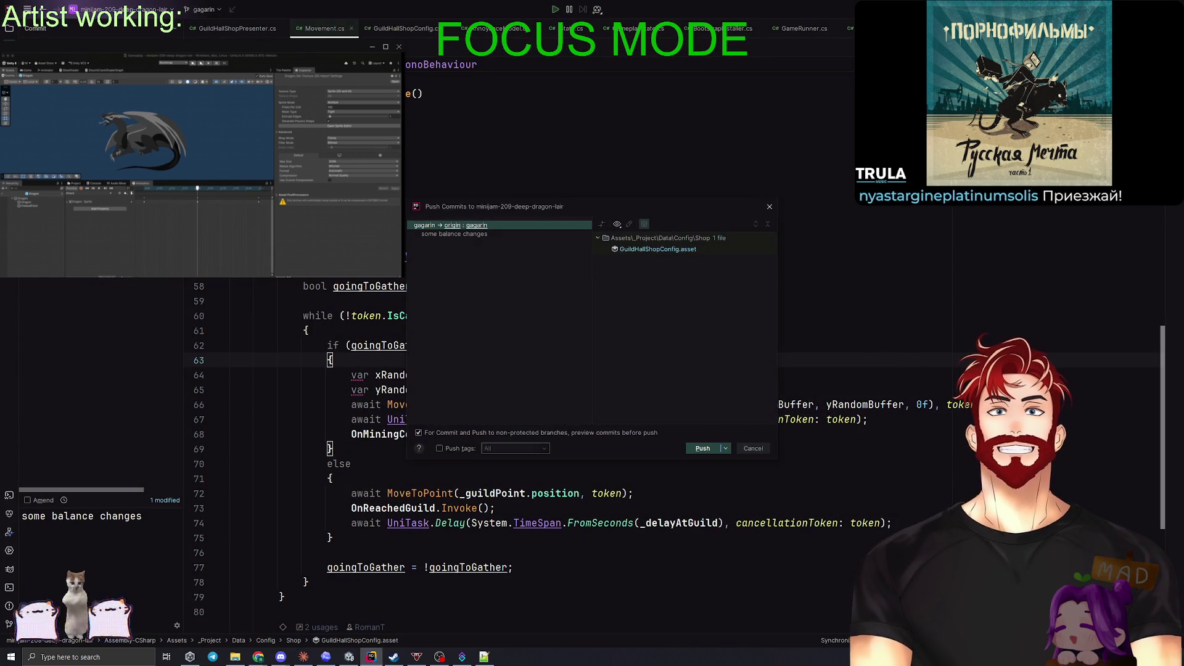
pyautogui.click(703, 448)
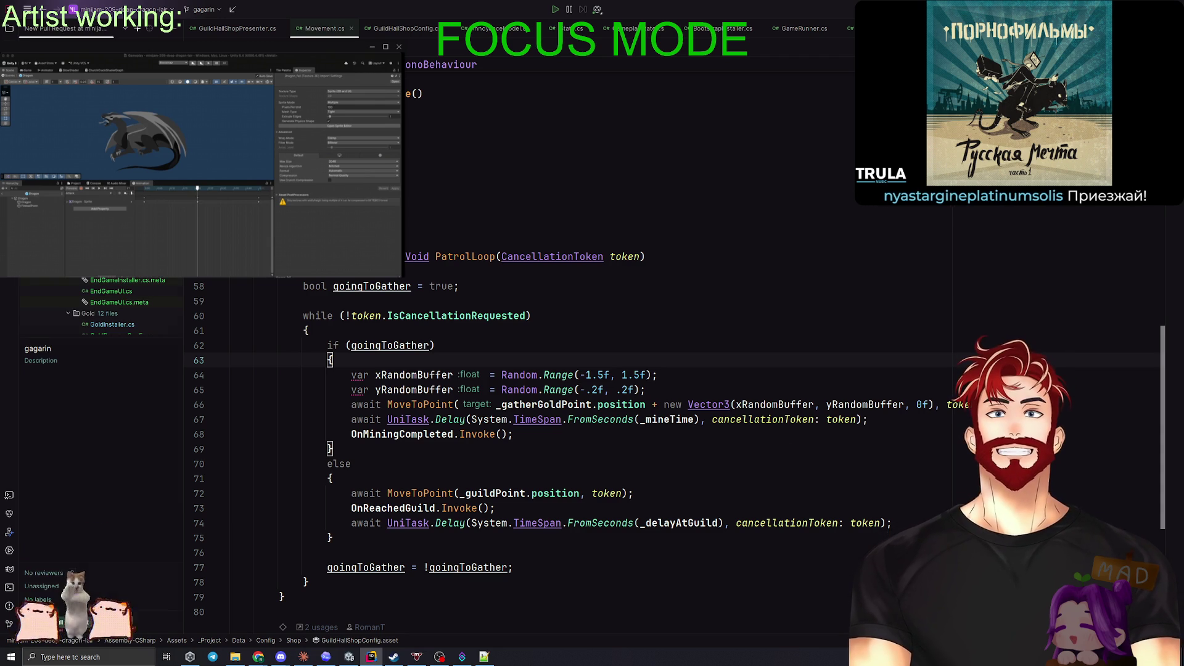
# Step: Create pull request #6 for the current branch
pyautogui.moveTo(635, 404)
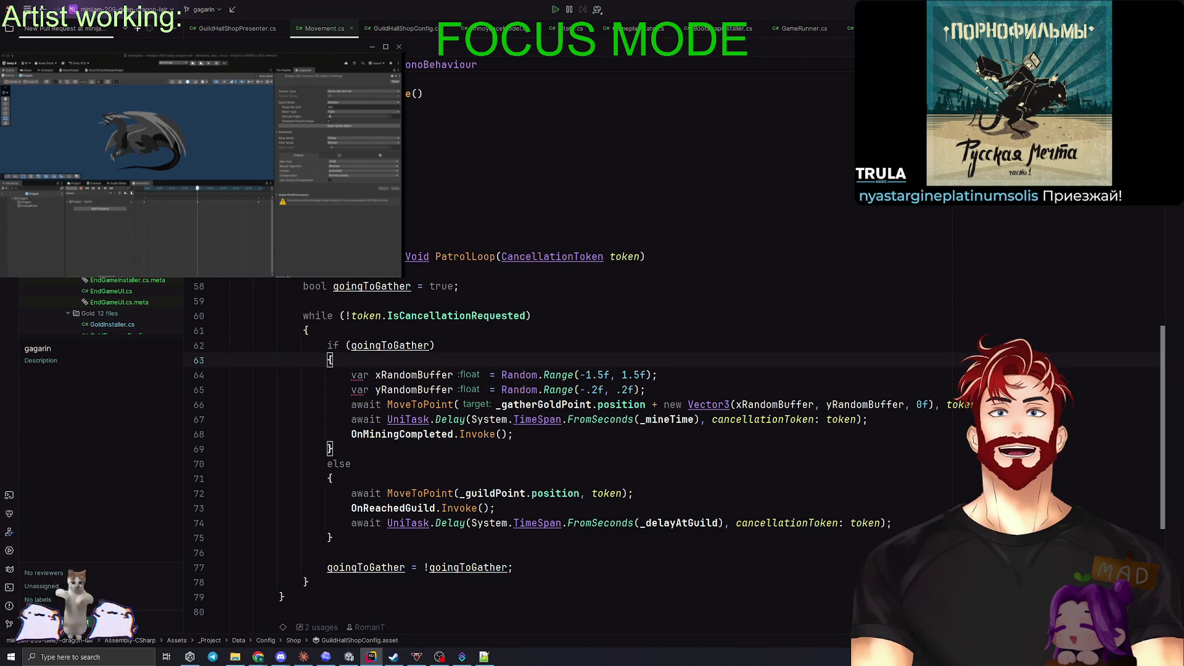
pyautogui.click(74, 621)
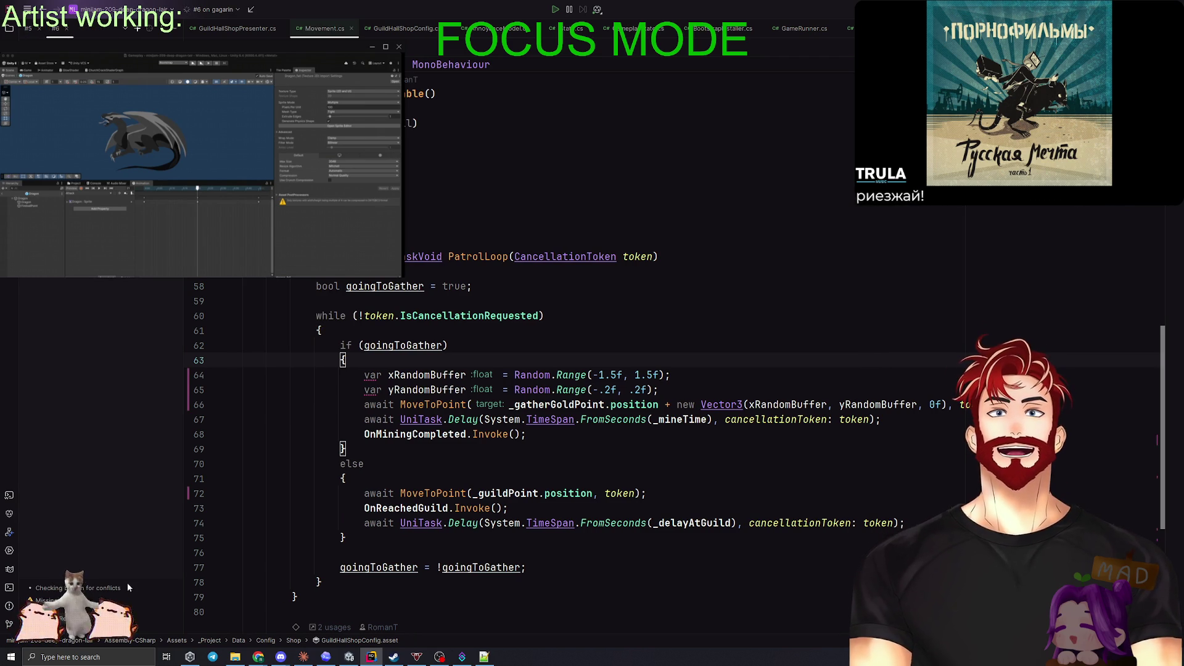
pyautogui.click(127, 582)
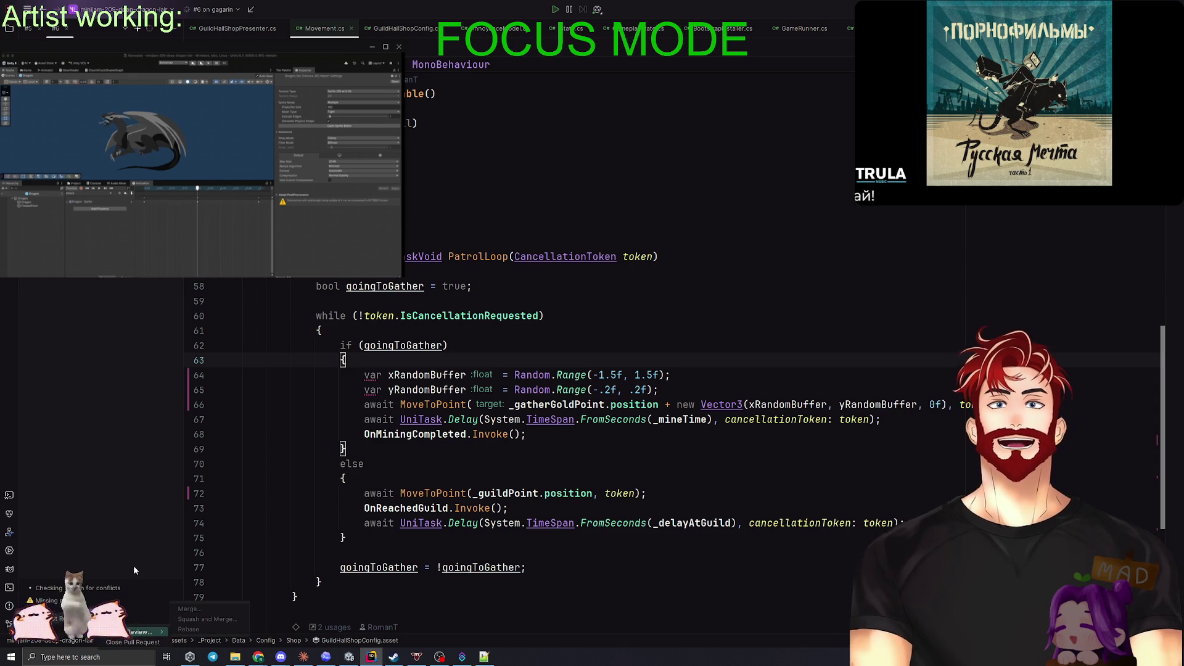
pyautogui.press('Escape')
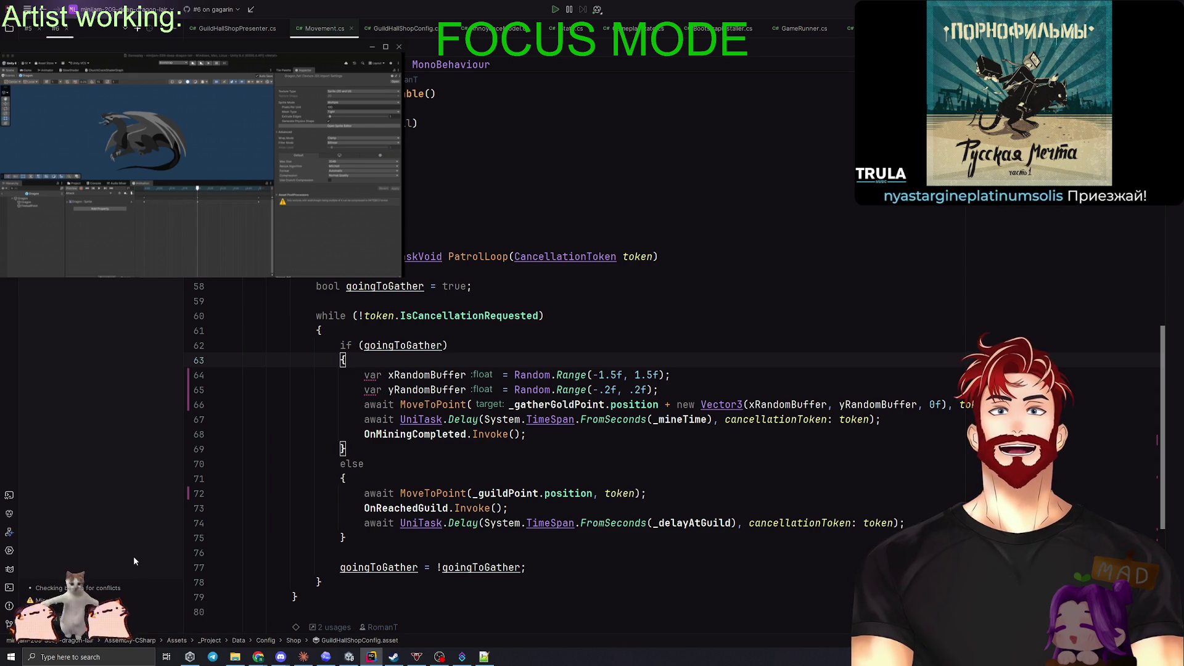
# Step: Request a teammate's review on pull request #6 and start merging it
pyautogui.click(74, 618)
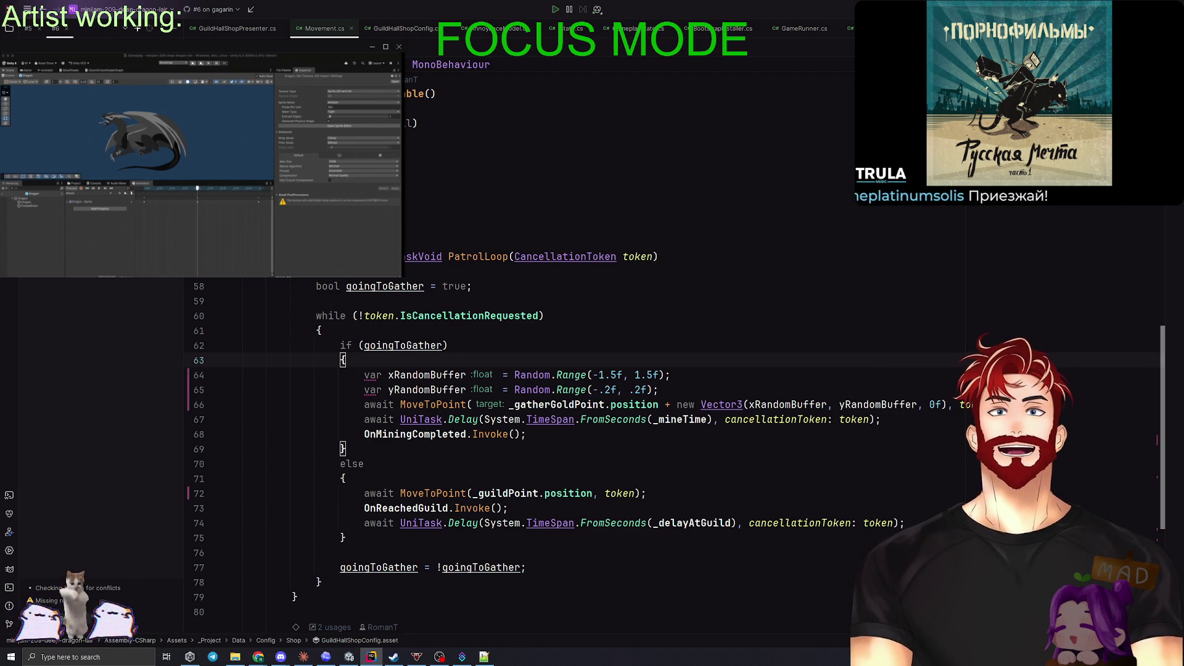
pyautogui.click(70, 561)
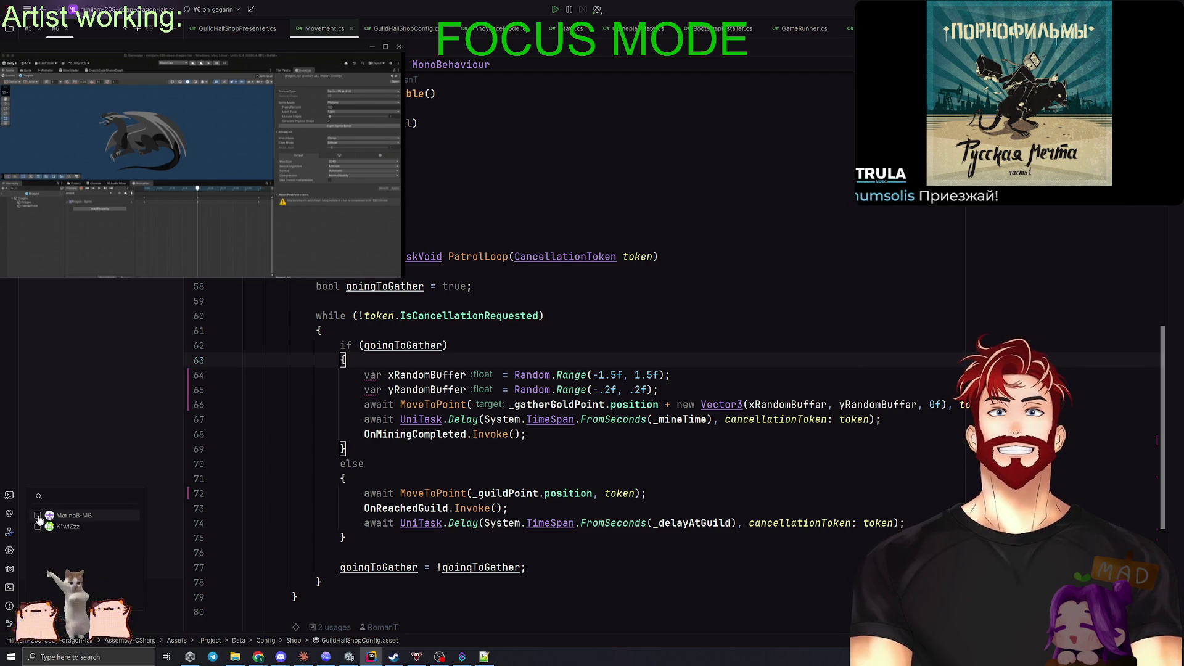
pyautogui.click(127, 417)
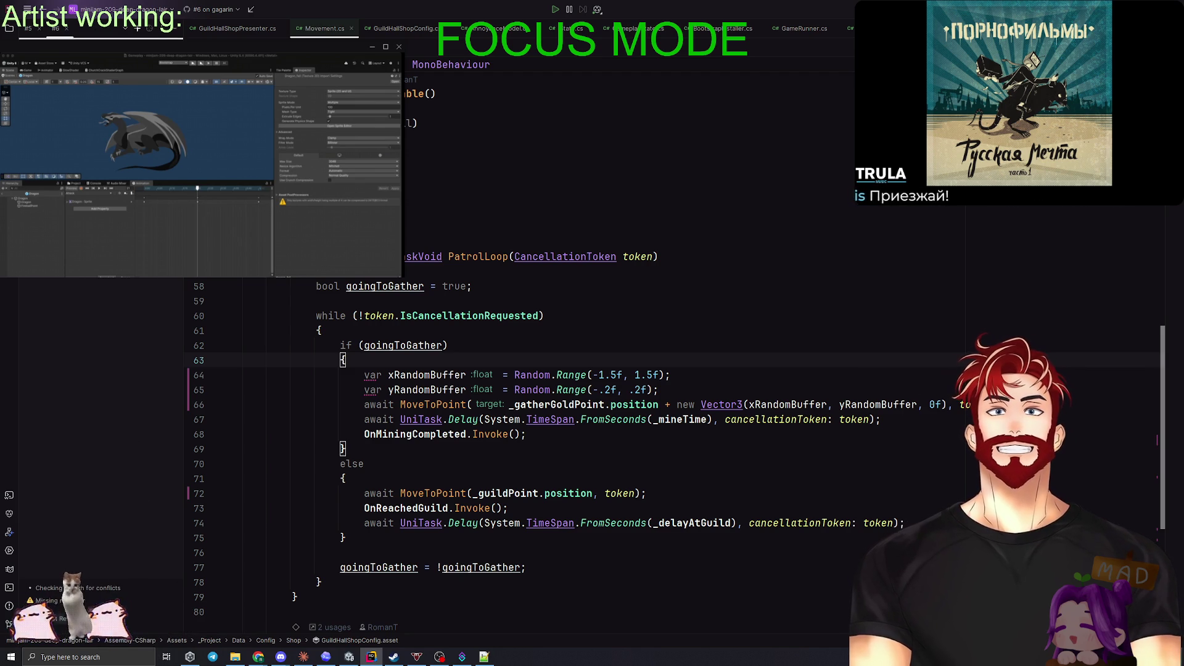
pyautogui.click(207, 613)
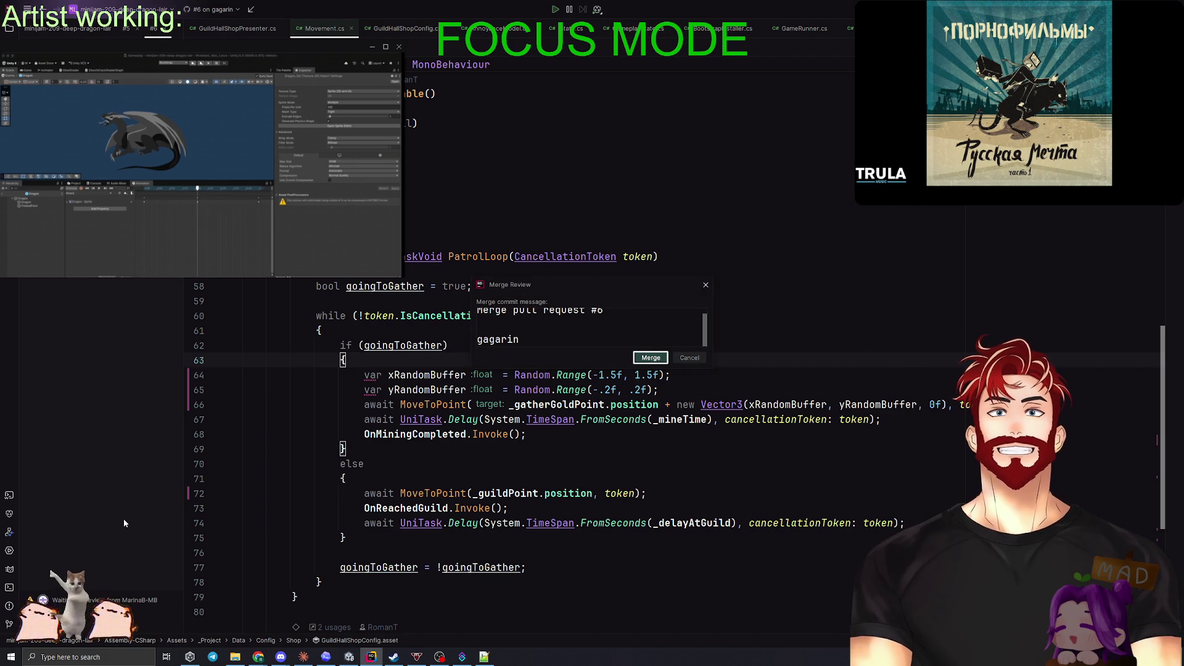
# Step: Merge pull request #6, check the PatrolLoop braces in Movement.cs, and return to Unity
pyautogui.click(646, 357)
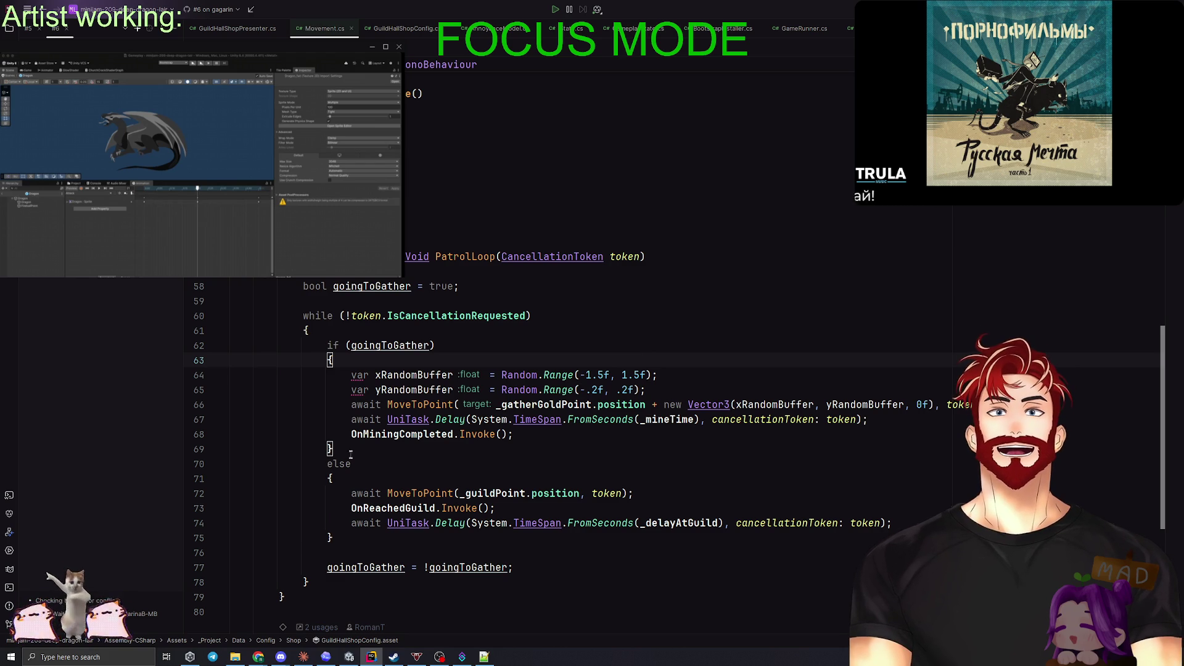
pyautogui.click(353, 472)
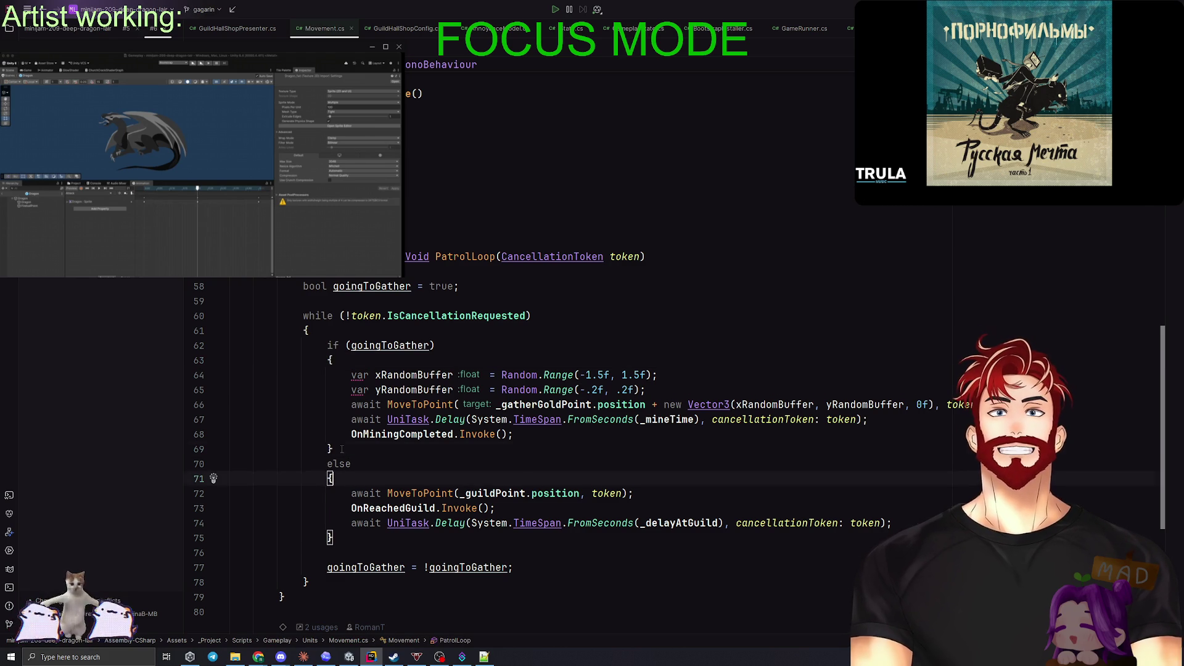
pyautogui.click(341, 360)
pyautogui.click(322, 445)
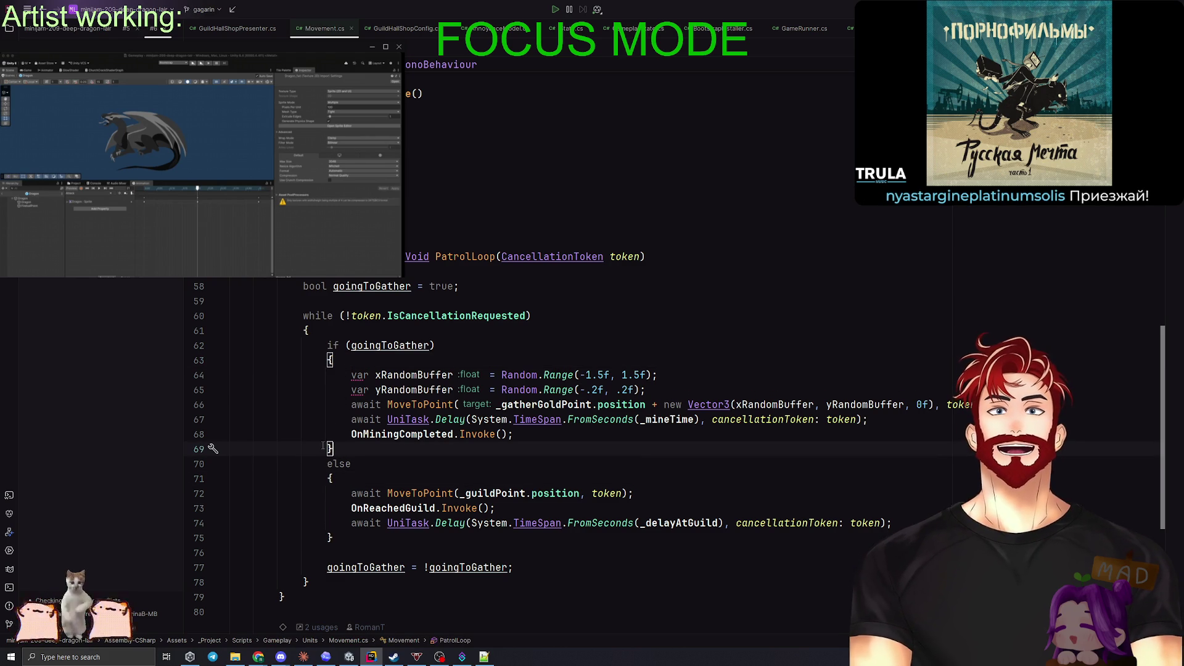
pyautogui.click(341, 359)
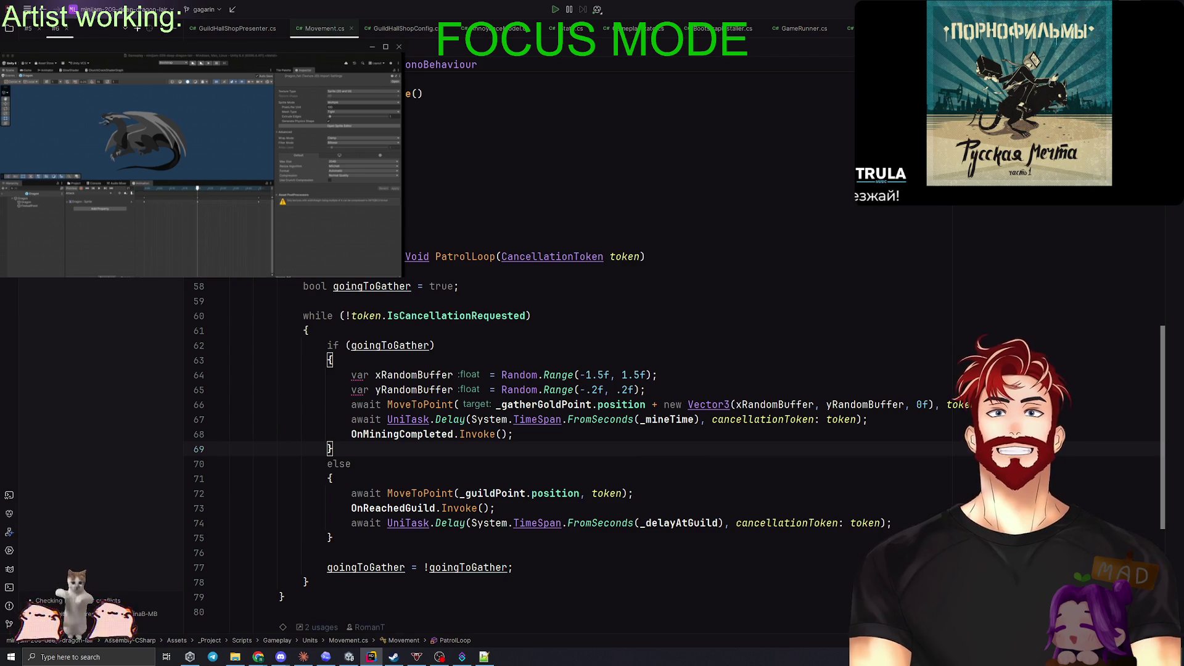
pyautogui.hotkey('alt', 'Tab')
# Step: Open Build Profiles for the Web platform and start a build
pyautogui.click(8, 14)
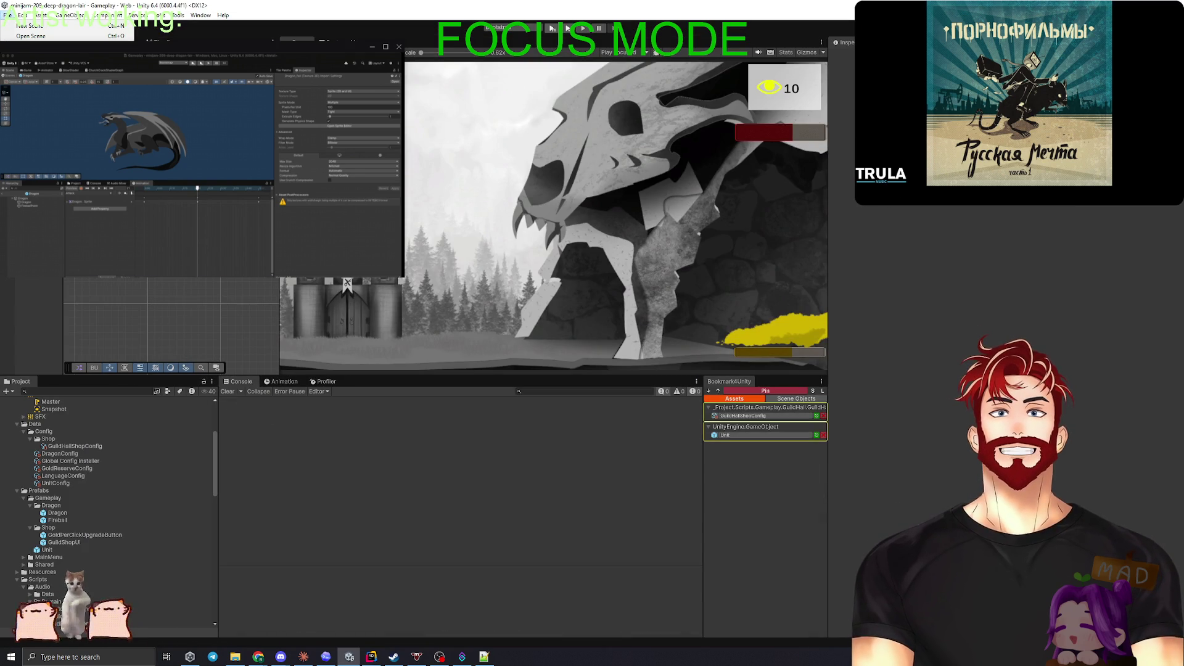
pyautogui.click(37, 121)
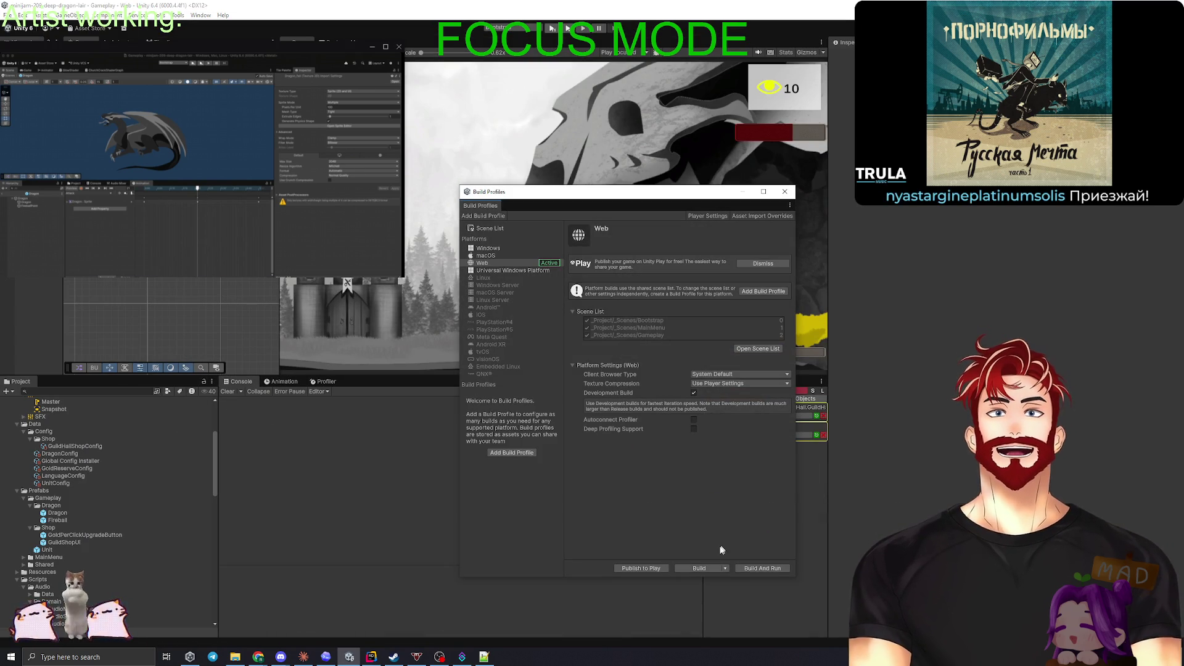
pyautogui.click(699, 567)
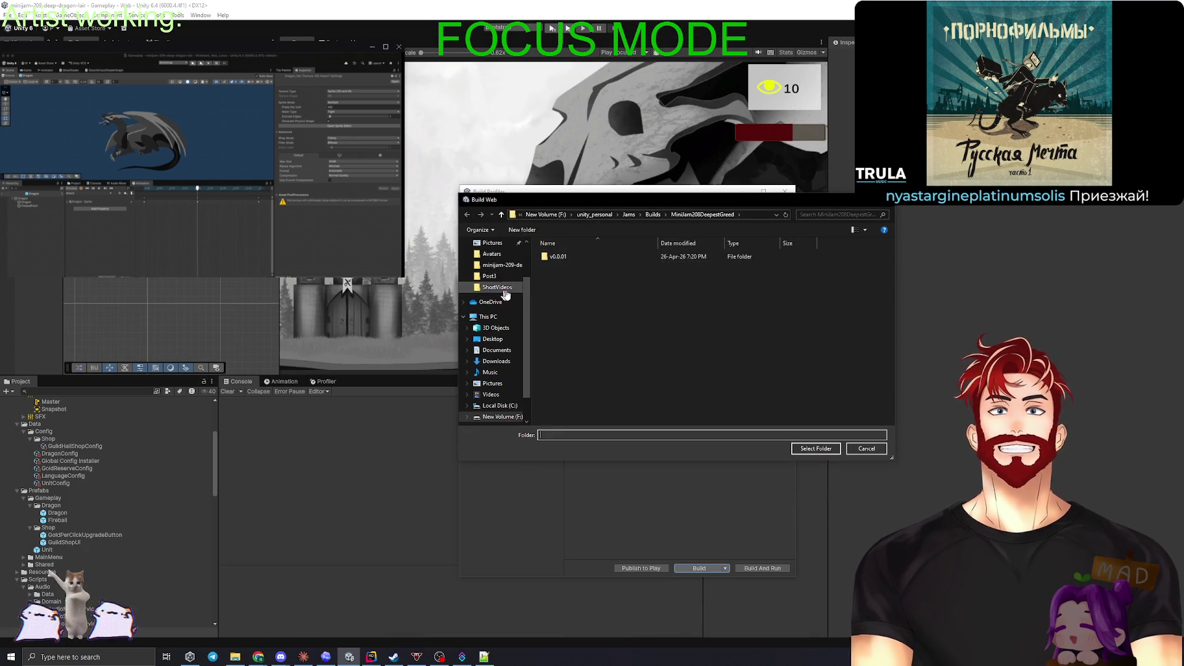
# Step: Create a new version folder beside v0.0.01 and pick it as the build destination
pyautogui.click(580, 257)
pyautogui.rightClick(568, 313)
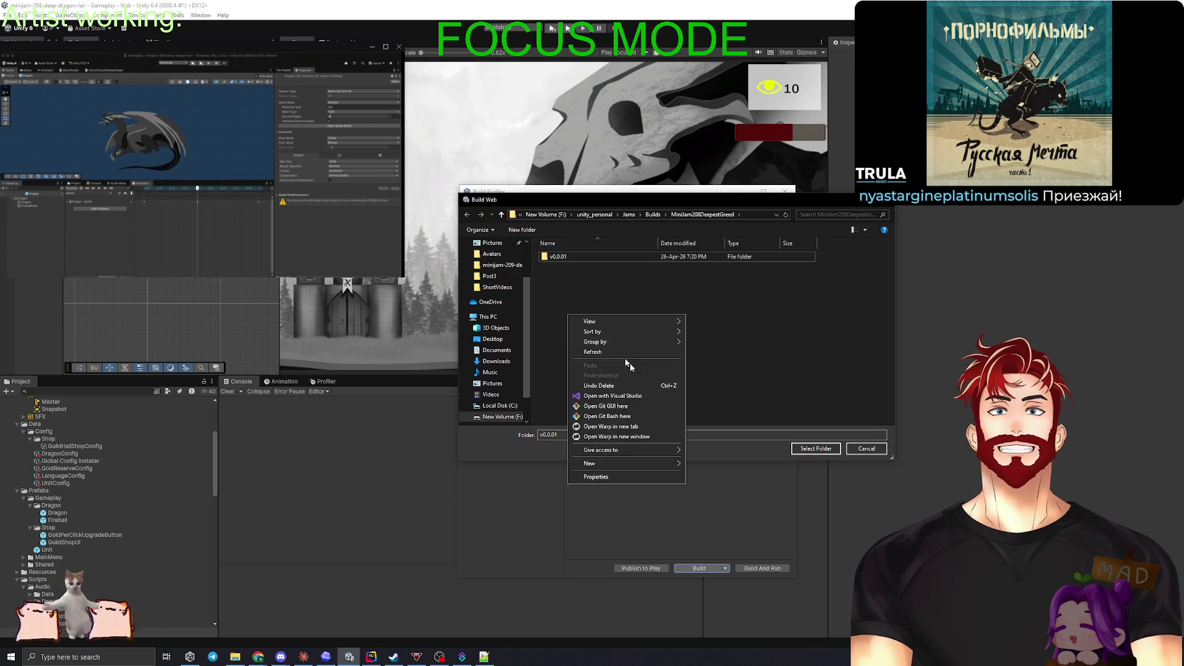
pyautogui.moveTo(654, 463)
pyautogui.click(707, 464)
pyautogui.click(563, 265)
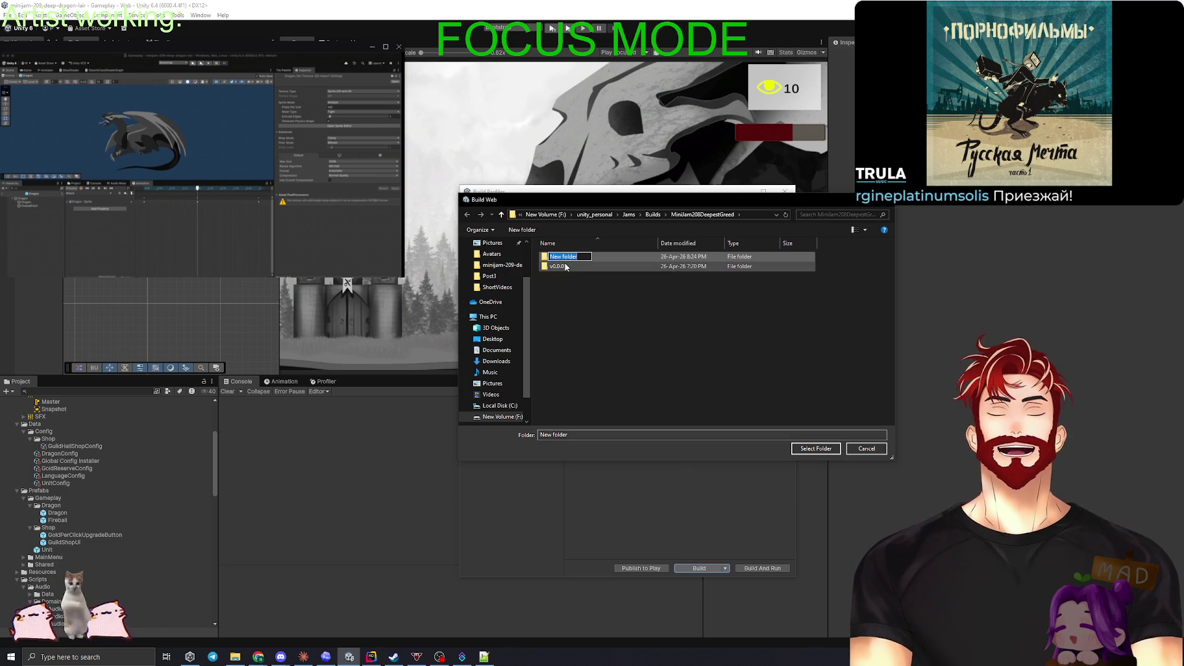
pyautogui.click(601, 256)
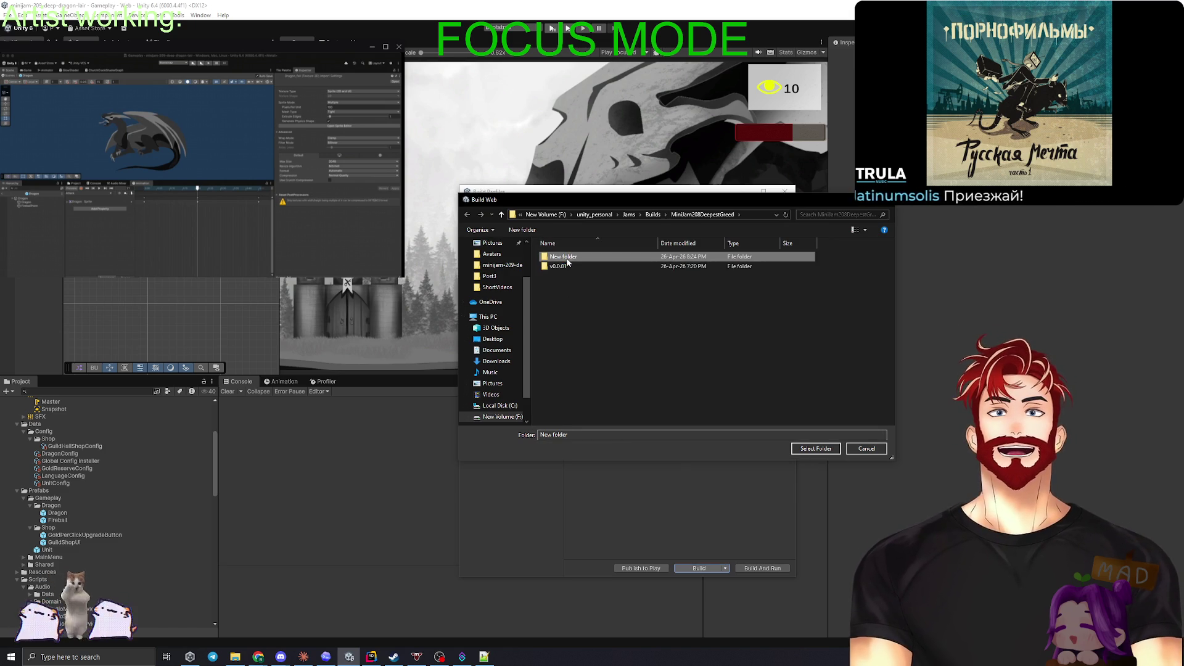
pyautogui.press('F2')
pyautogui.write('v0.0.01')
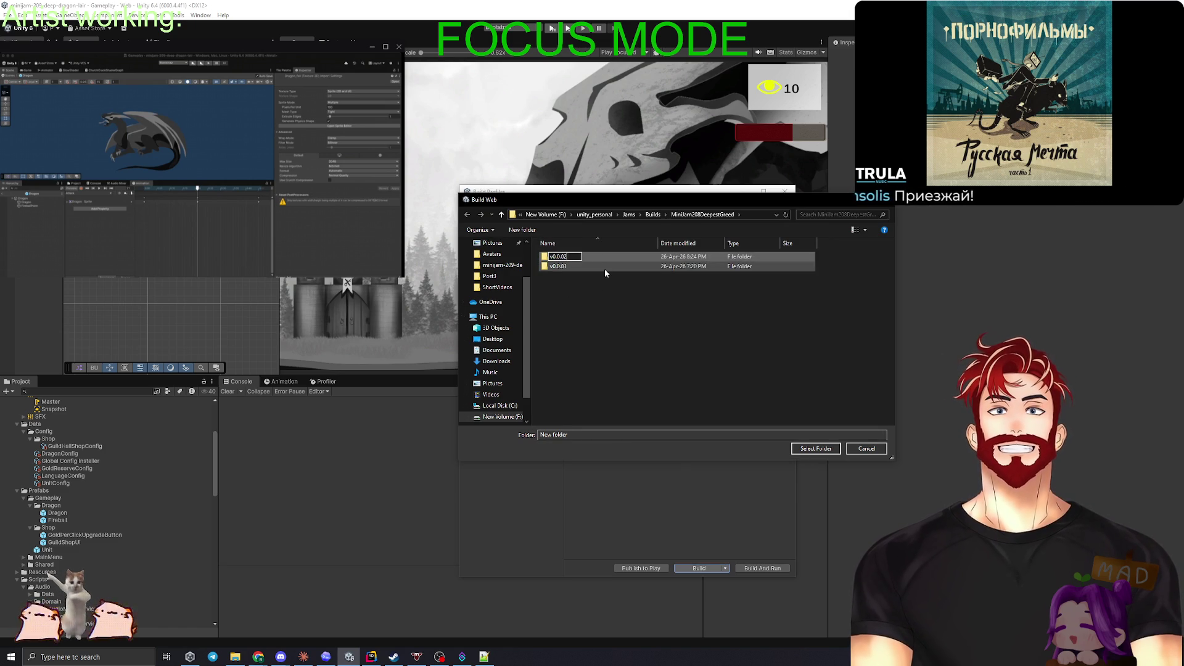
pyautogui.press('Return')
pyautogui.click(816, 448)
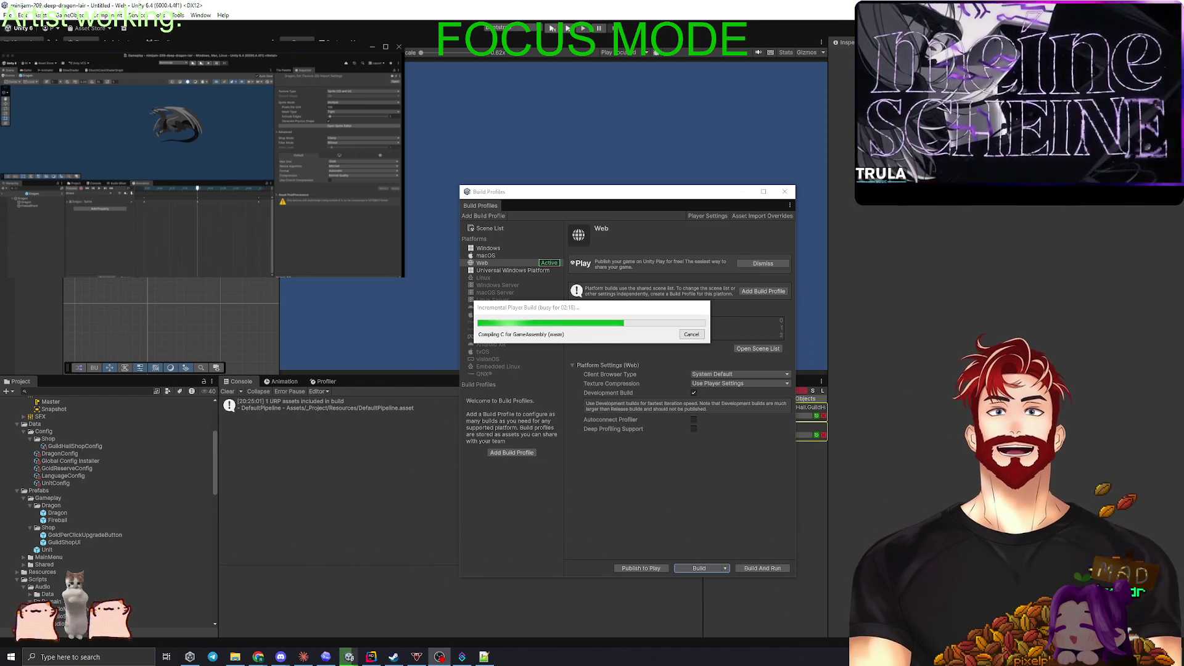
# Step: Once the Web build's scripts have compiled, switch over to OBS Studio
pyautogui.hotkey('alt', 'Tab')
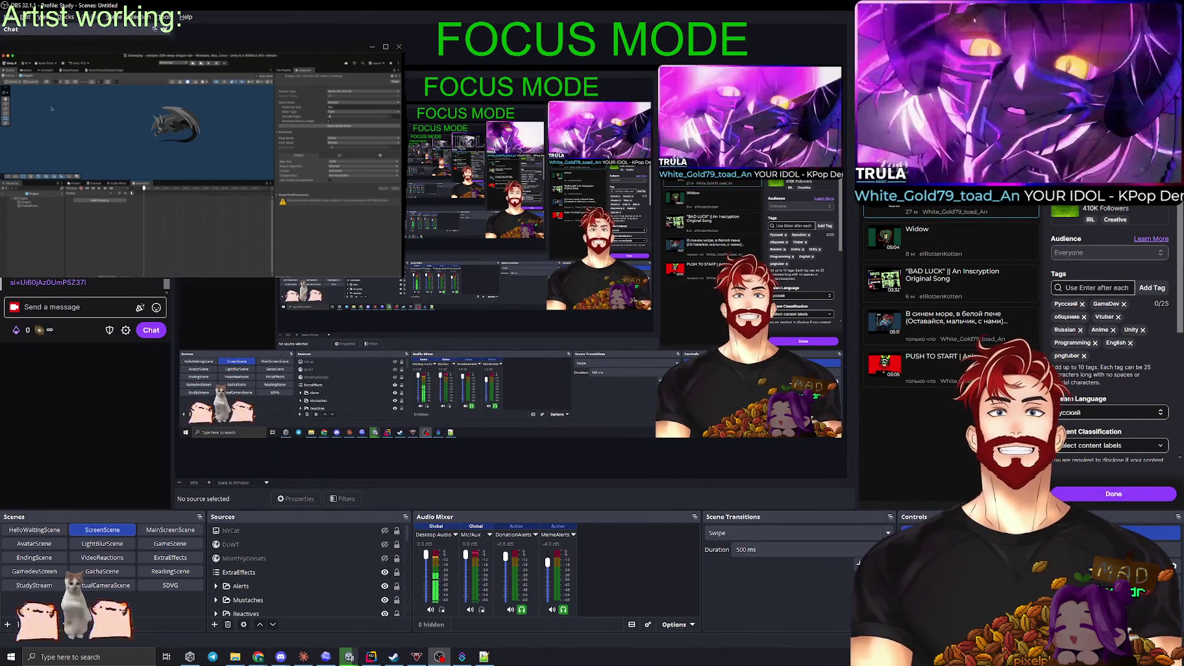
# Step: In the captured Unity editor, flip between Game and Scene views and select the dragon_standing_attack asset
pyautogui.click(27, 70)
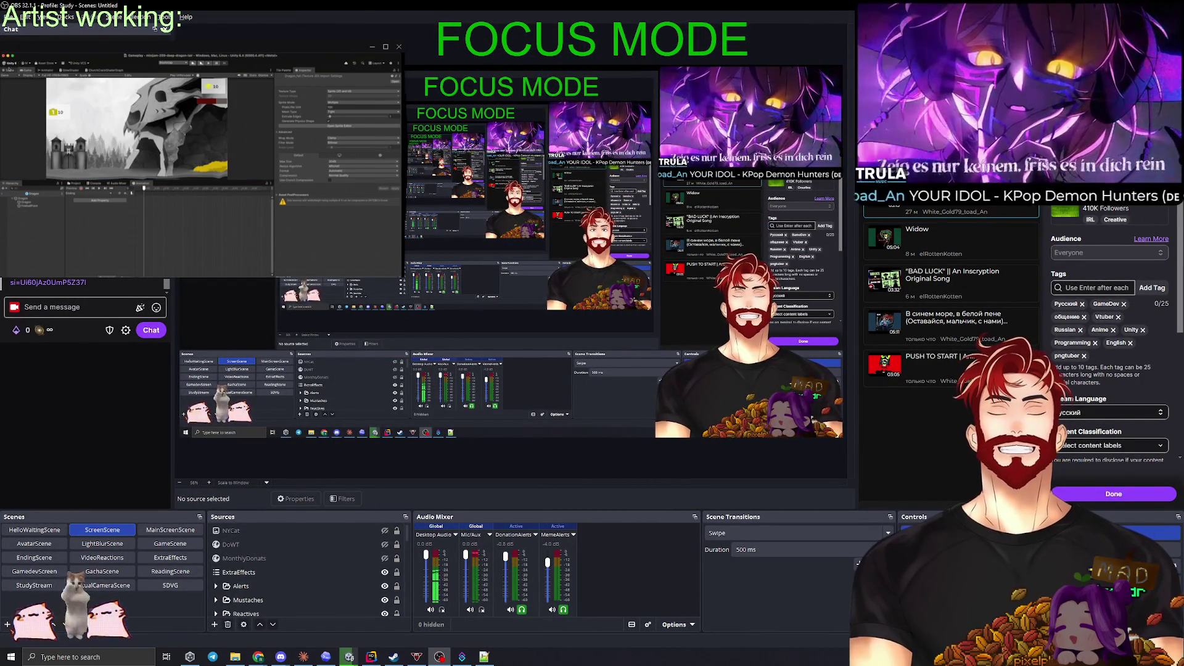
pyautogui.click(10, 69)
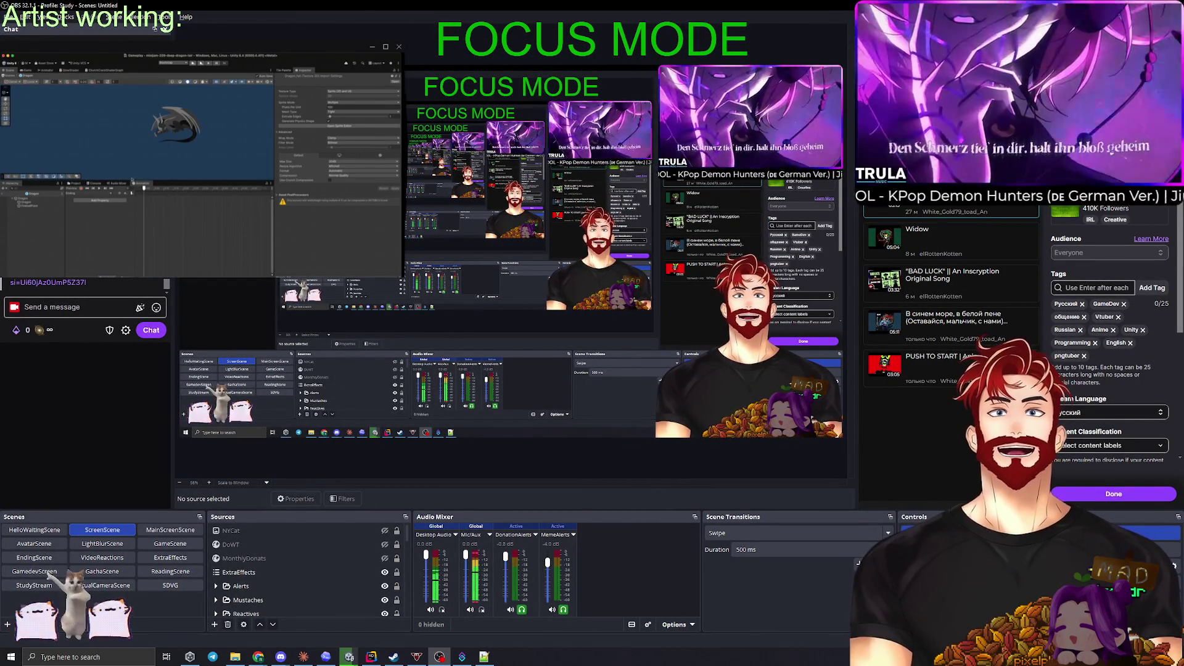
pyautogui.click(143, 205)
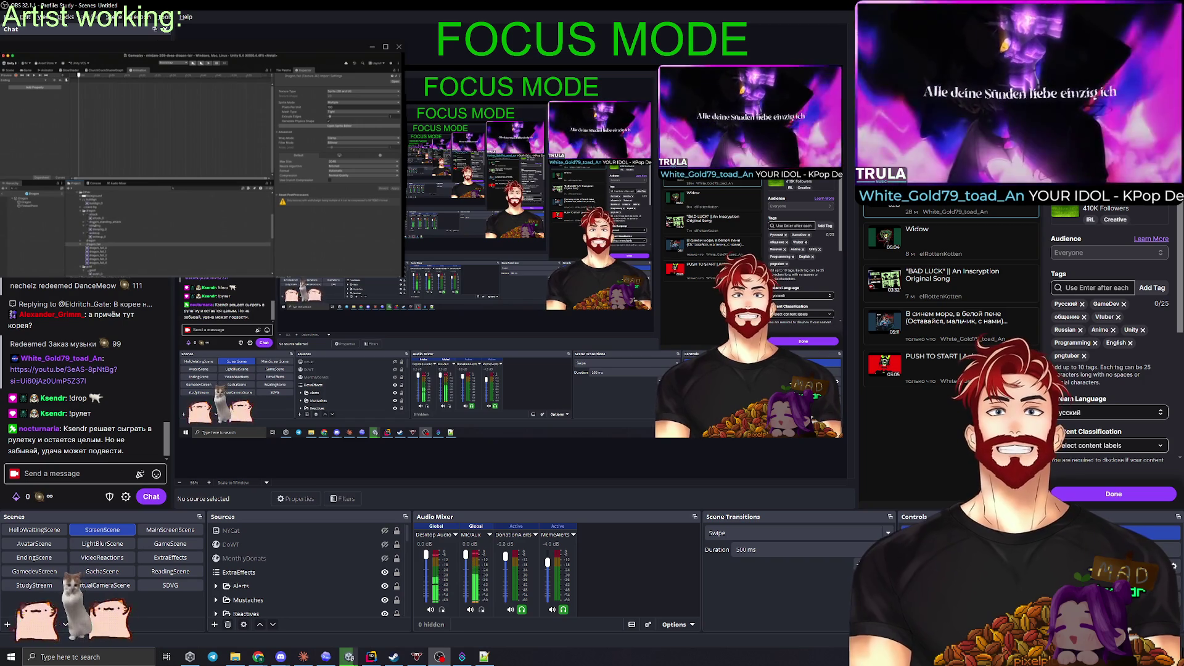
pyautogui.click(105, 221)
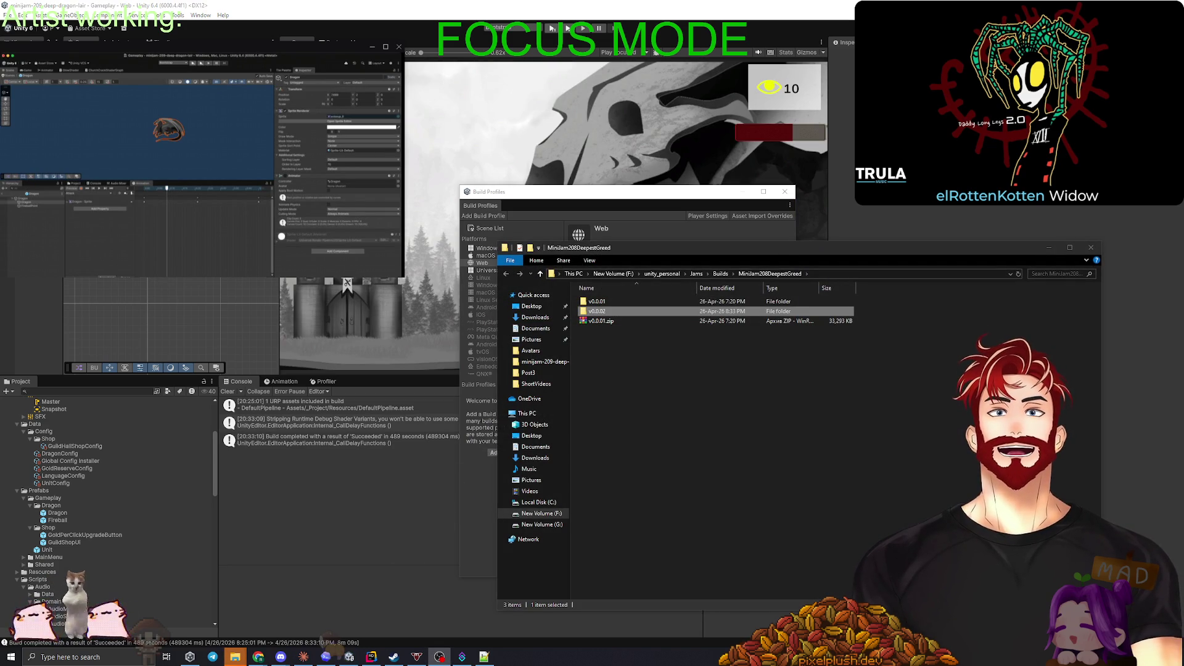
# Step: Pack the v0.0.2 folder into a ZIP archive with WinRAR's Add to archive
pyautogui.rightClick(601, 311)
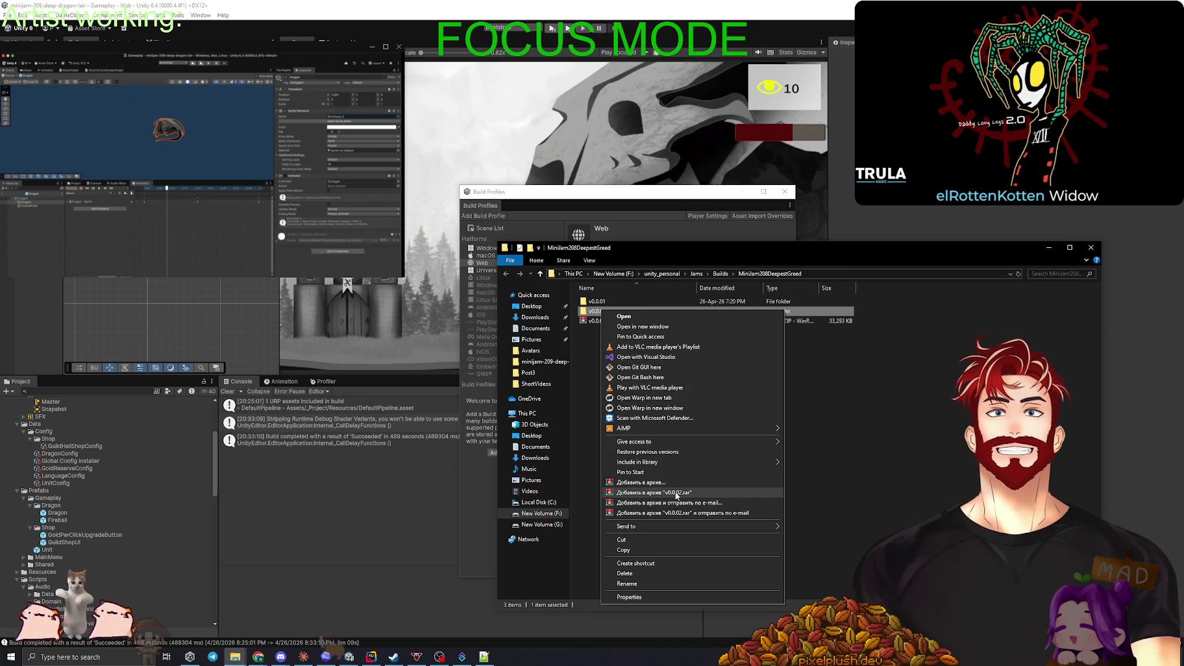
pyautogui.click(658, 484)
pyautogui.click(553, 316)
pyautogui.click(611, 411)
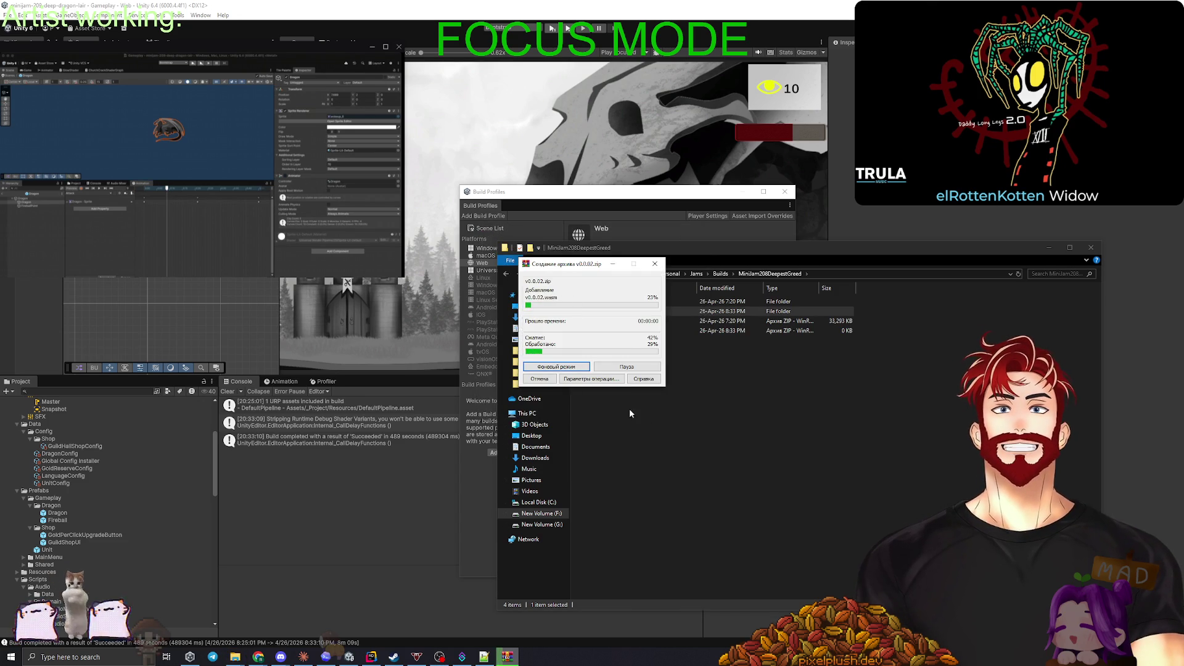
# Step: Bring the Unity editor back to the front from the taskbar
pyautogui.click(724, 447)
pyautogui.click(255, 657)
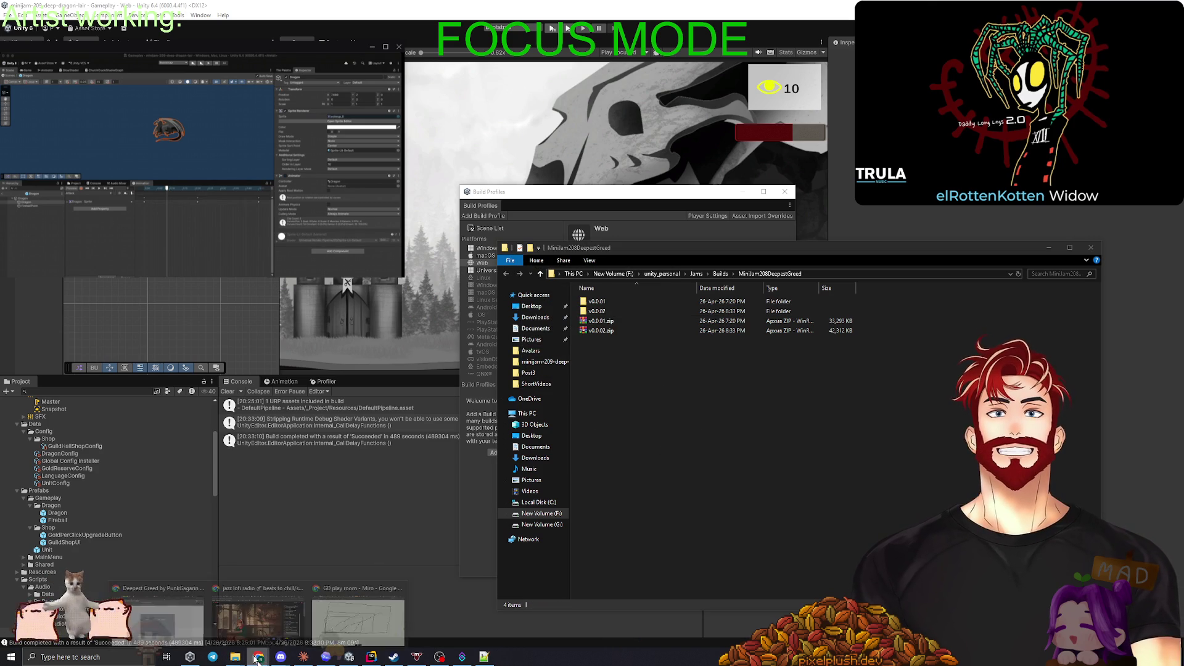
pyautogui.click(352, 498)
# Step: Open Unity's Project Settings for the Player
pyautogui.click(4, 15)
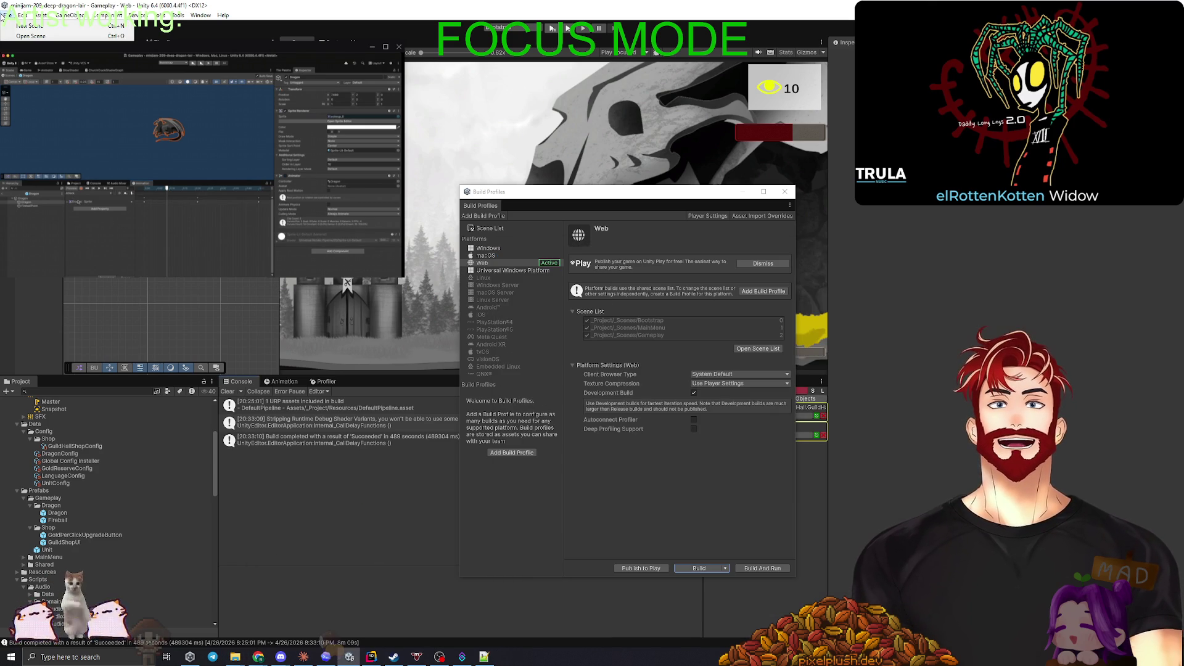
pyautogui.click(22, 15)
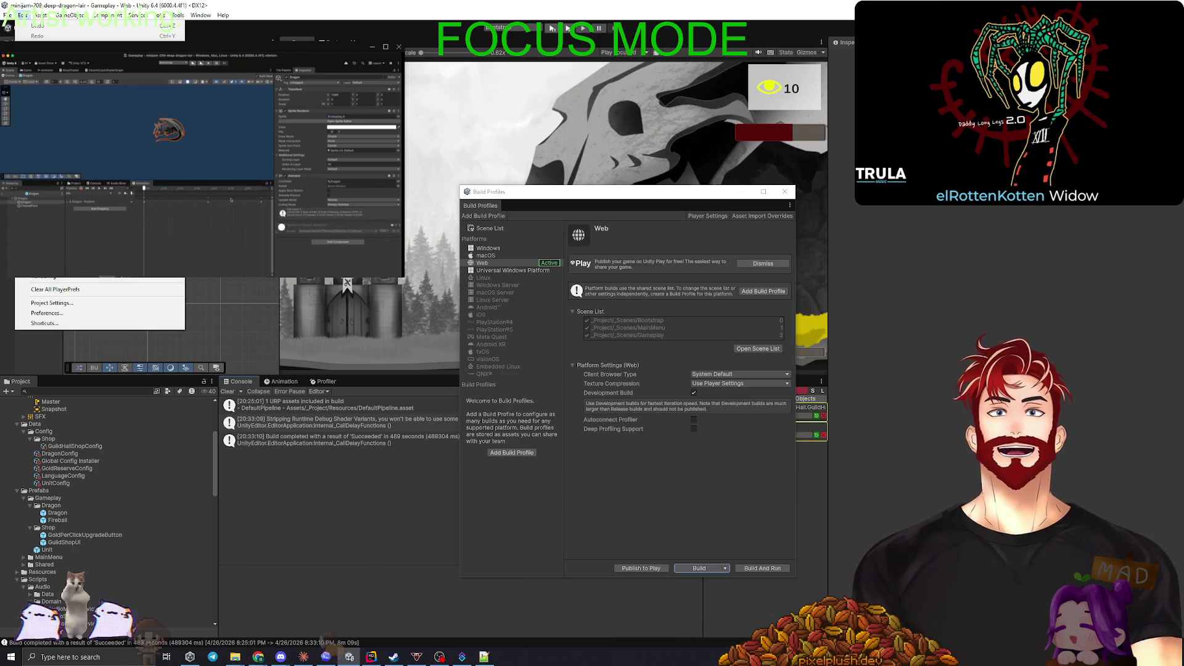
pyautogui.click(66, 303)
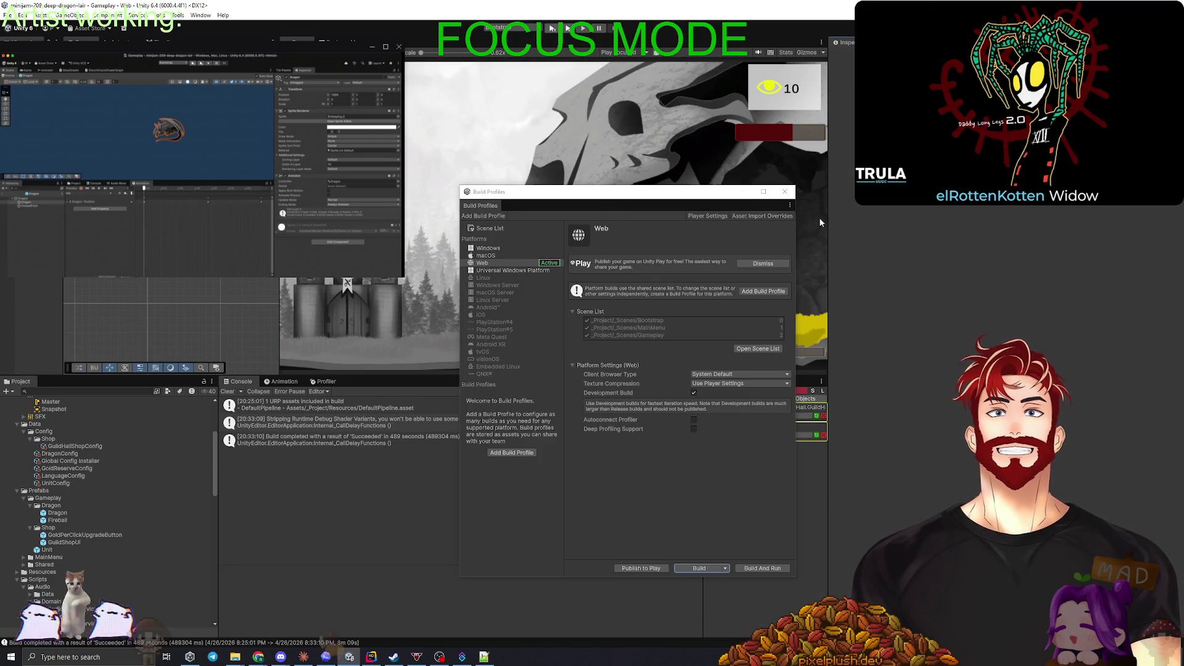
# Step: Close the build settings and bring up the Dragon Lair itch.io edit page in the browser
pyautogui.click(784, 191)
pyautogui.moveTo(259, 659)
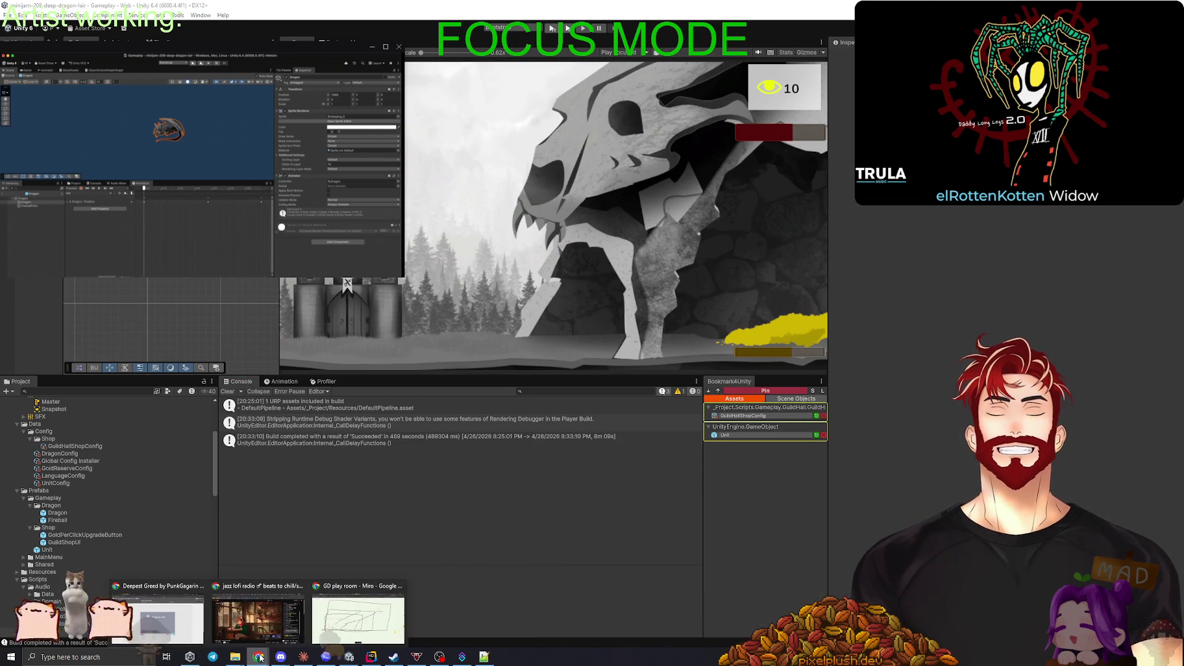
pyautogui.click(354, 616)
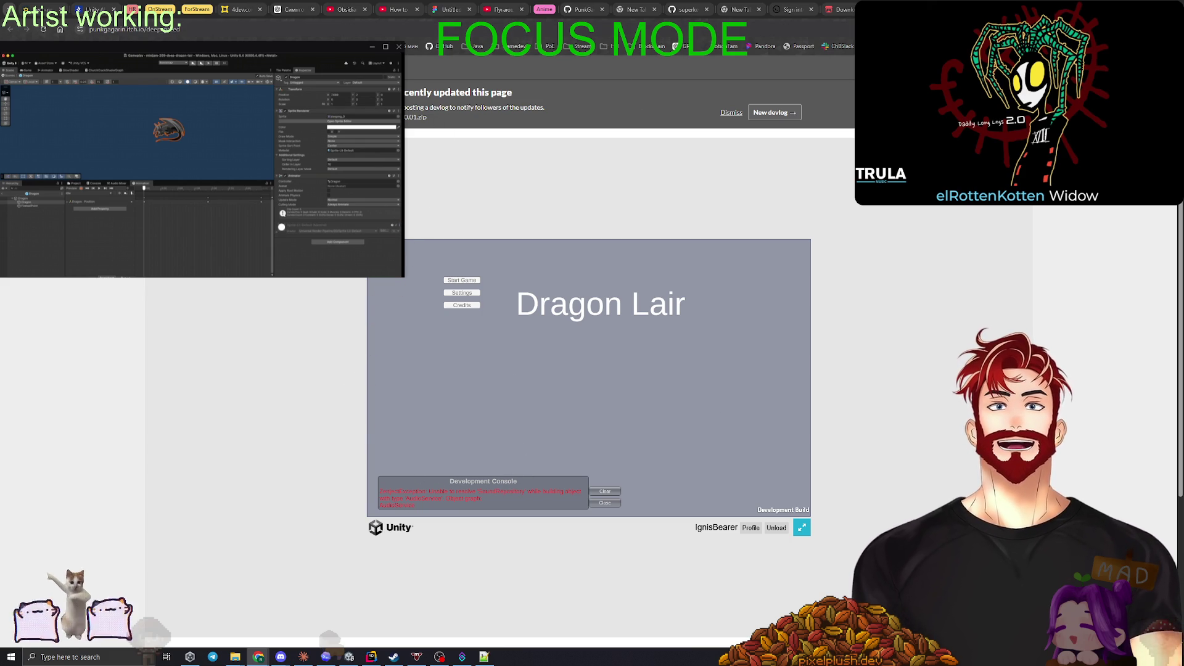
pyautogui.hotkey('alt', 'Left')
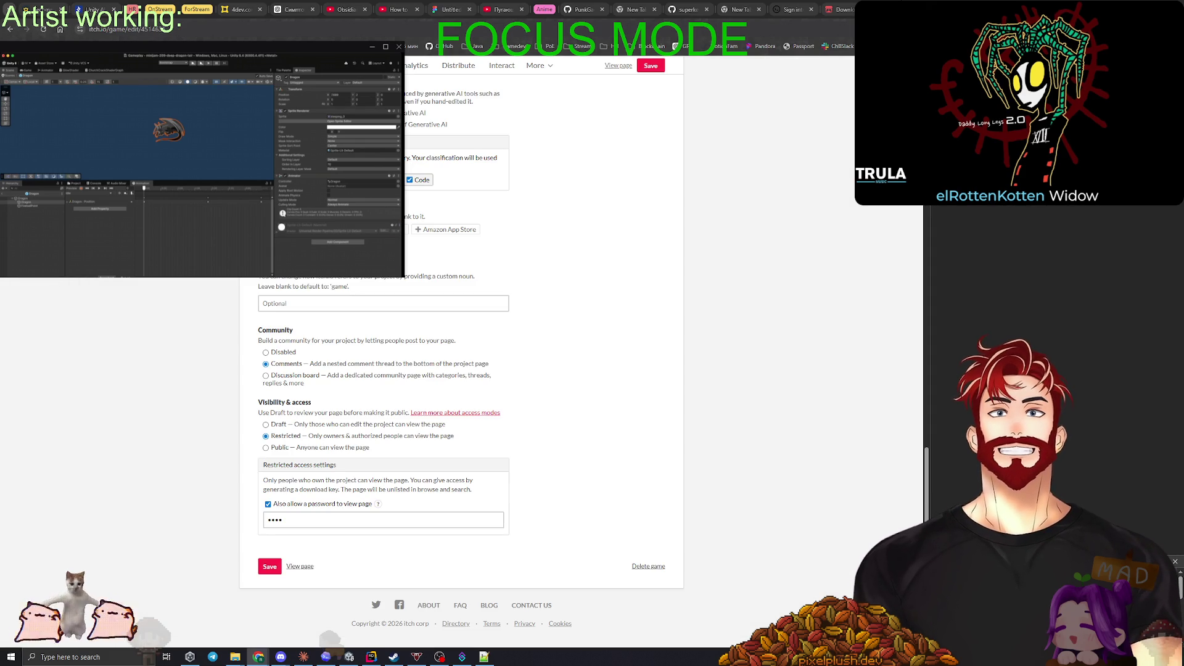
# Step: Delete the old v0.0.01.zip upload and upload v0.0.02.zip in its place
pyautogui.scroll(15, 370, 493)
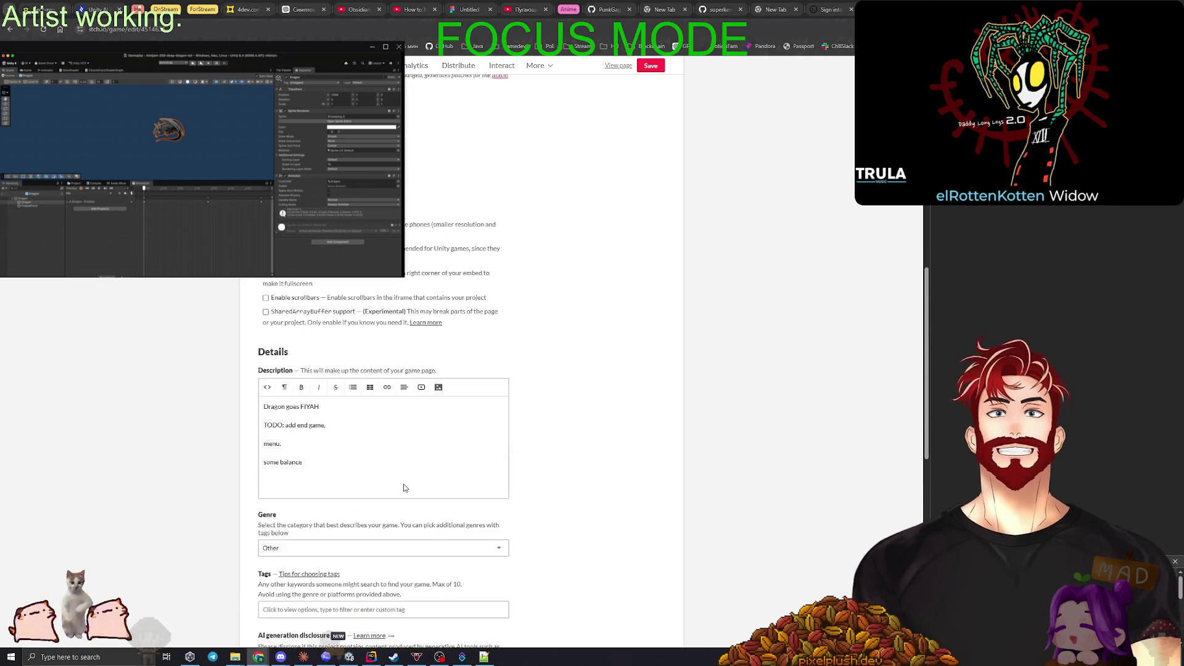
pyautogui.scroll(2, 408, 489)
pyautogui.click(491, 382)
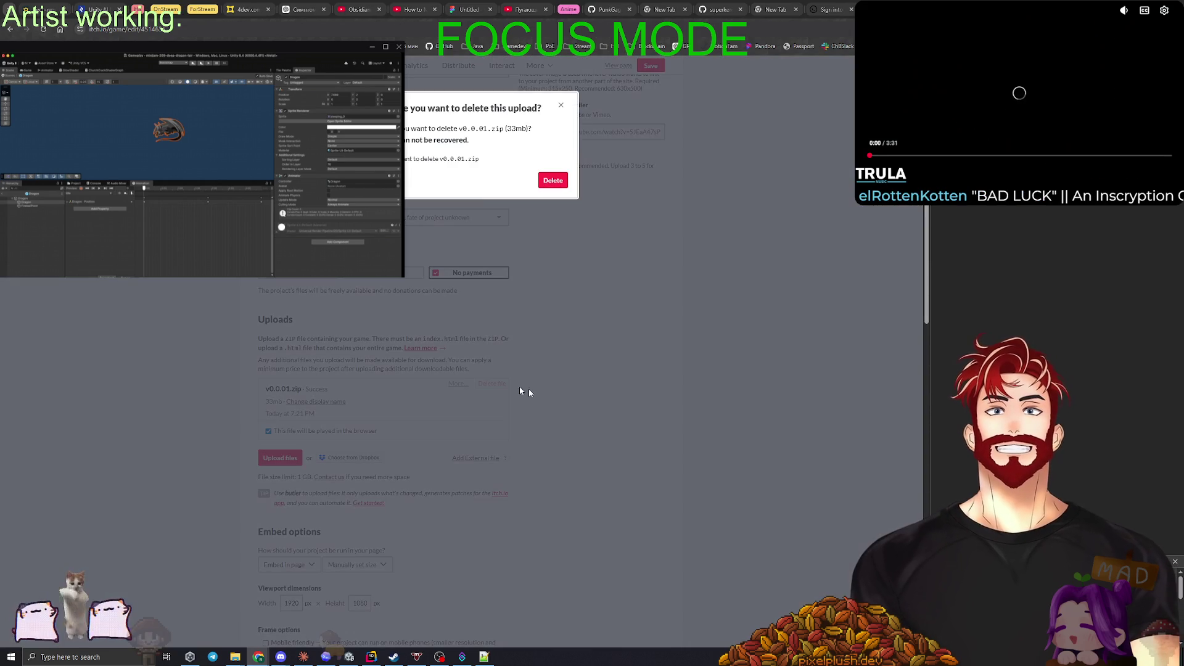
pyautogui.click(553, 181)
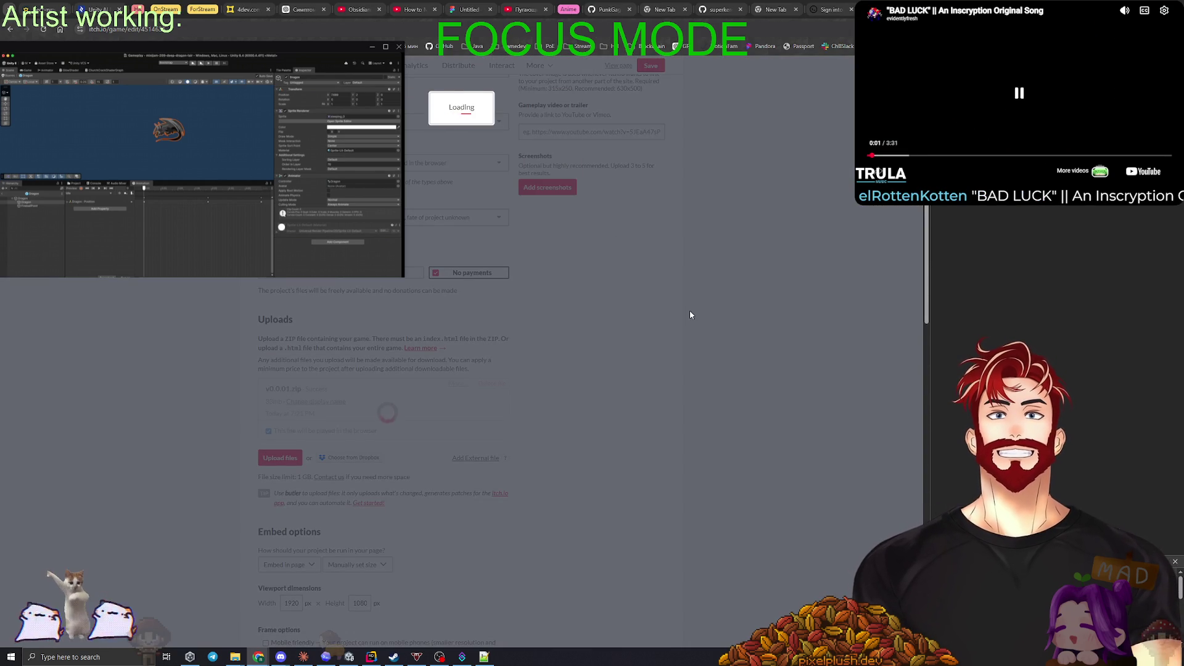
pyautogui.click(269, 388)
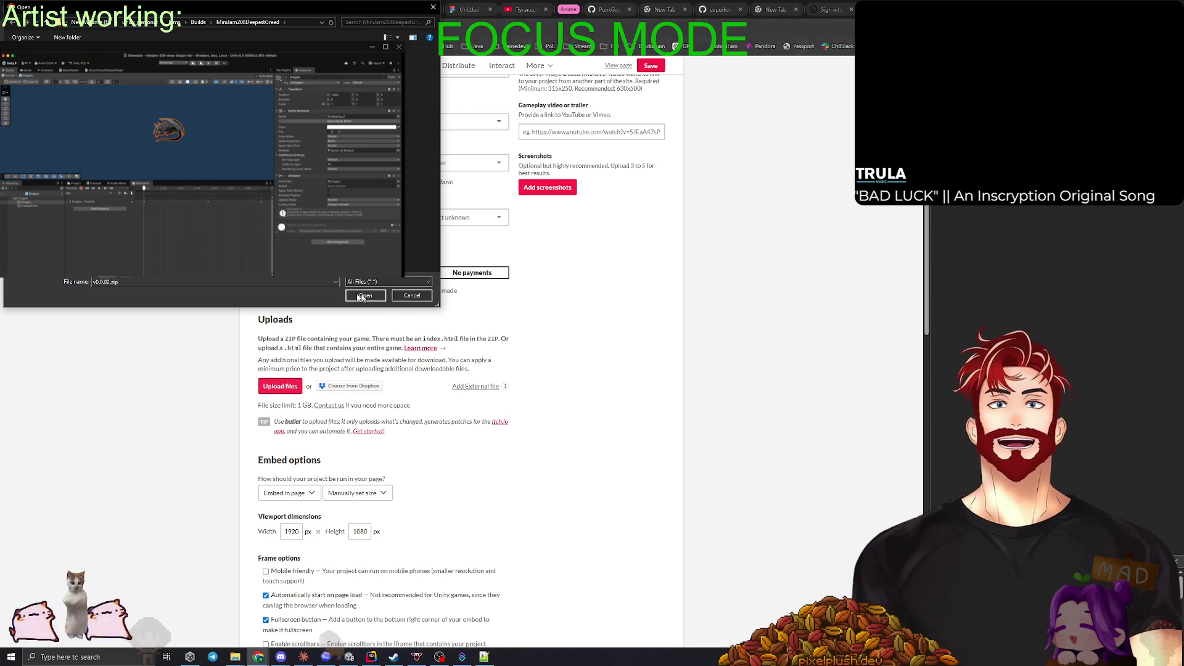
pyautogui.click(365, 295)
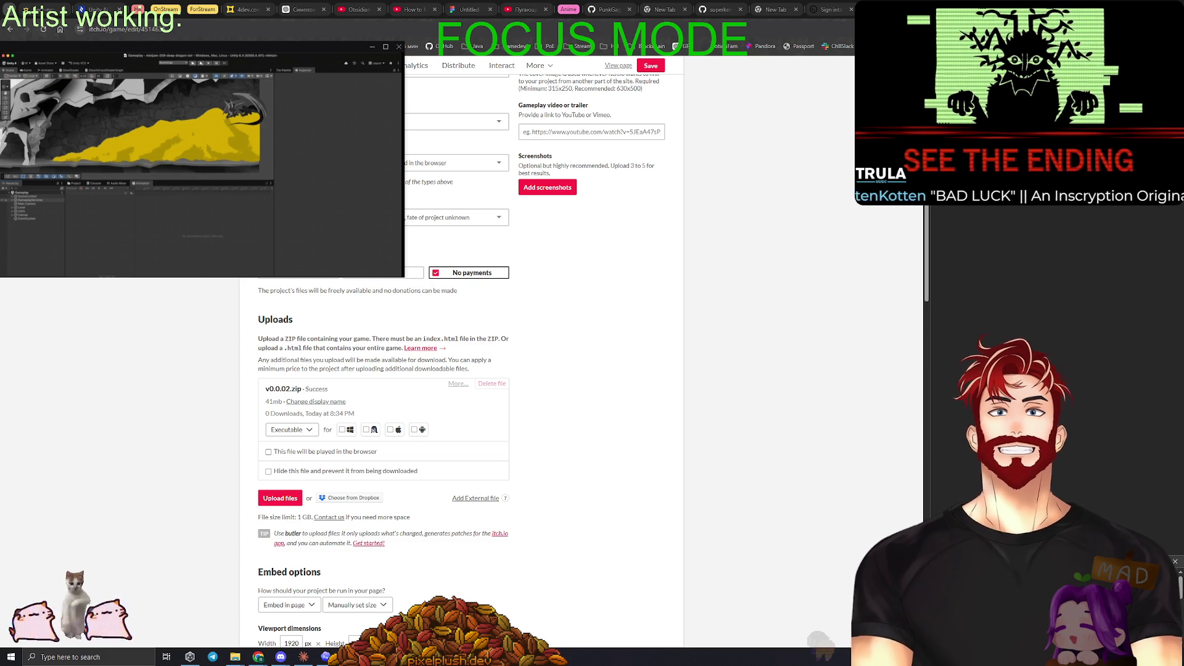
# Step: Search Google for 'godot top games' in a new tab and browse the results carousel
pyautogui.hotkey('ctrl', 't')
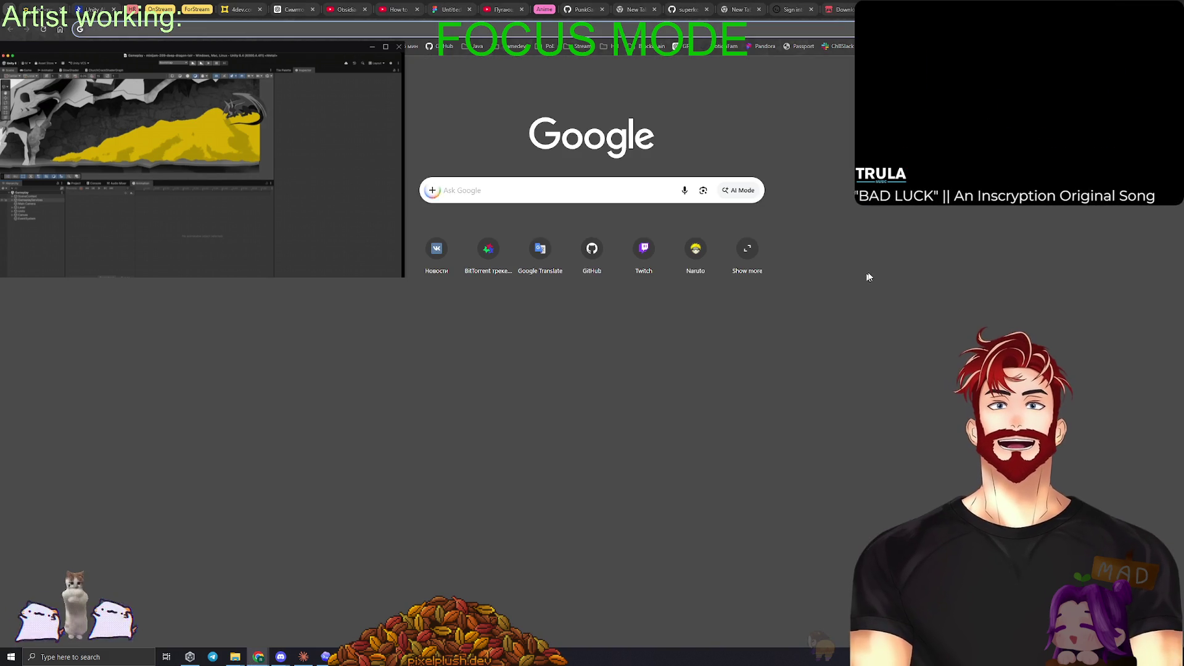
pyautogui.write('godo')
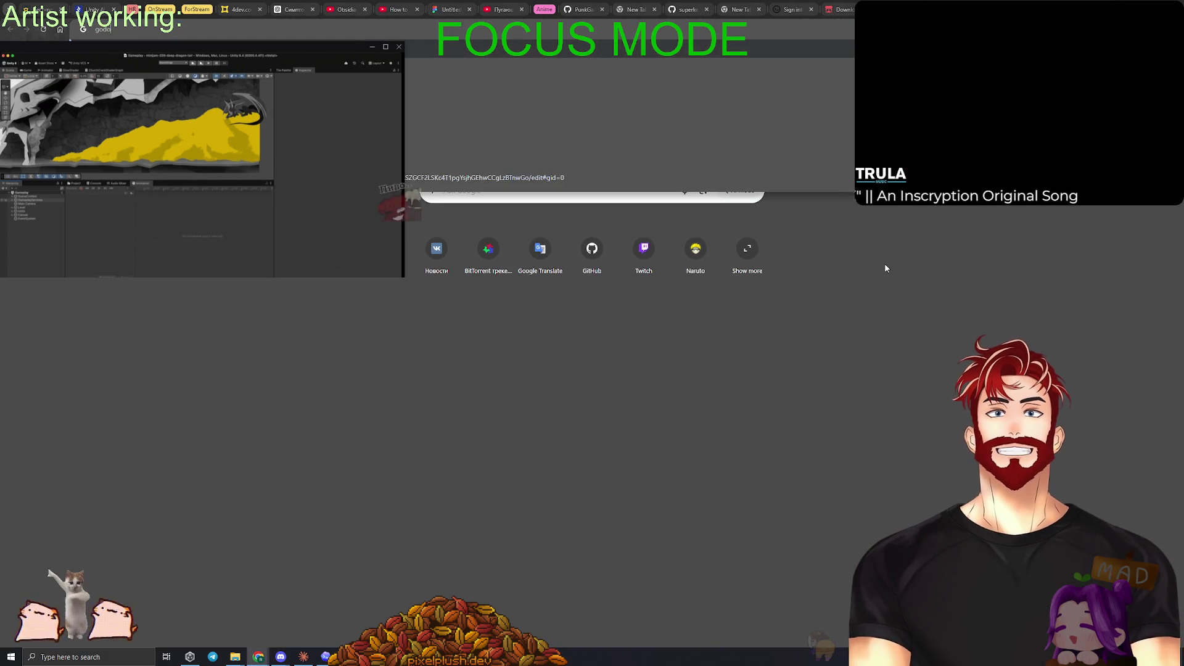
pyautogui.write('t top games')
pyautogui.press('Return')
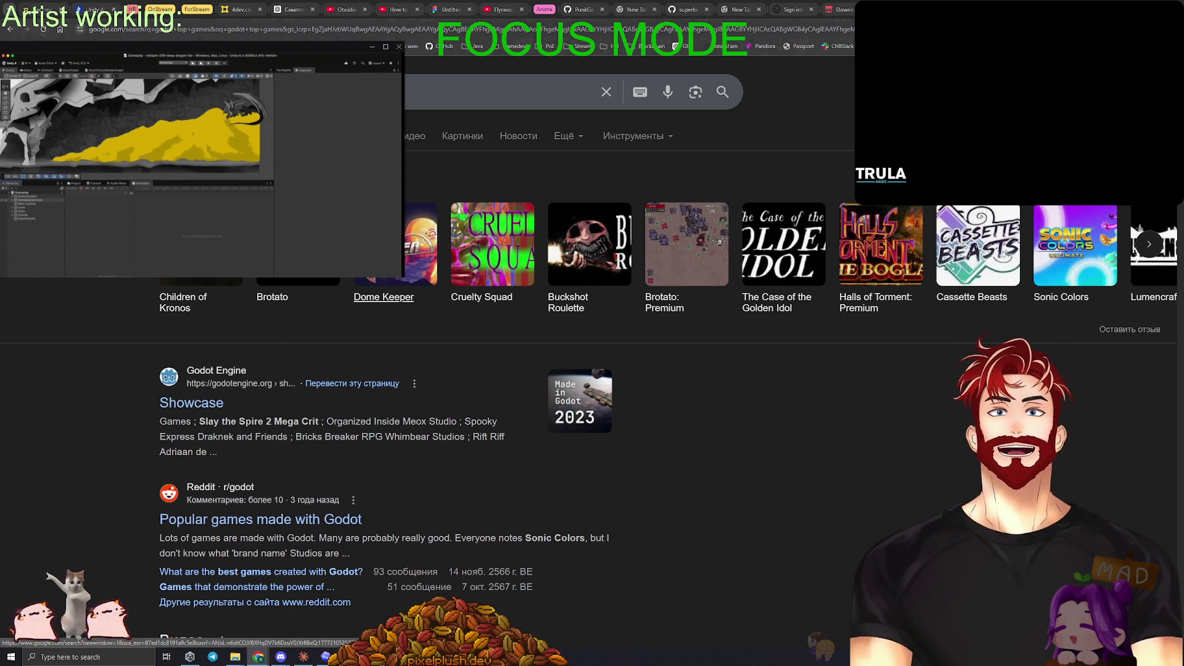
pyautogui.hscroll(5, 521, 276)
pyautogui.hscroll(8, 521, 276)
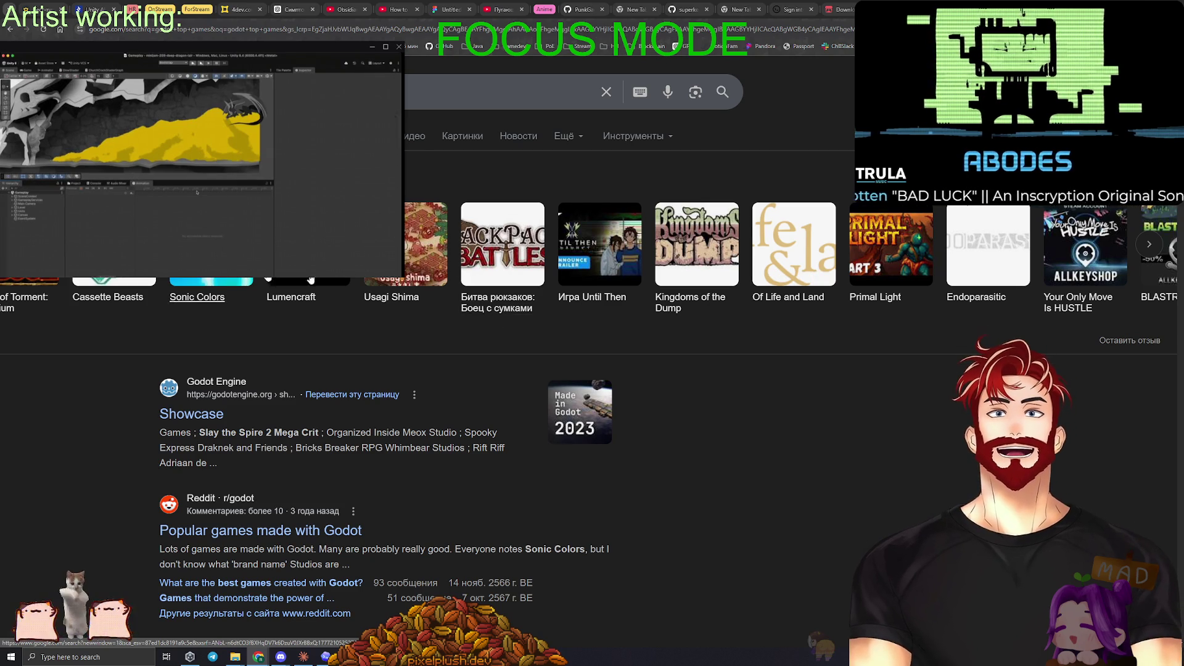
pyautogui.hscroll(9, 863, 271)
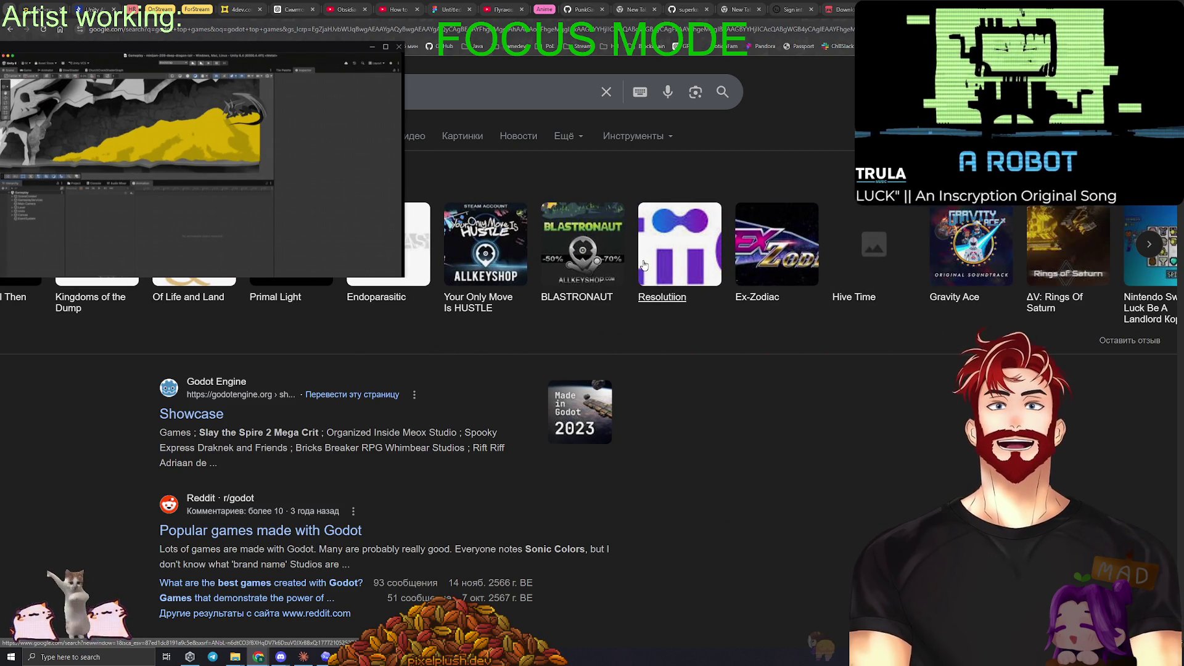
pyautogui.hscroll(8, 863, 246)
pyautogui.hscroll(10, 573, 239)
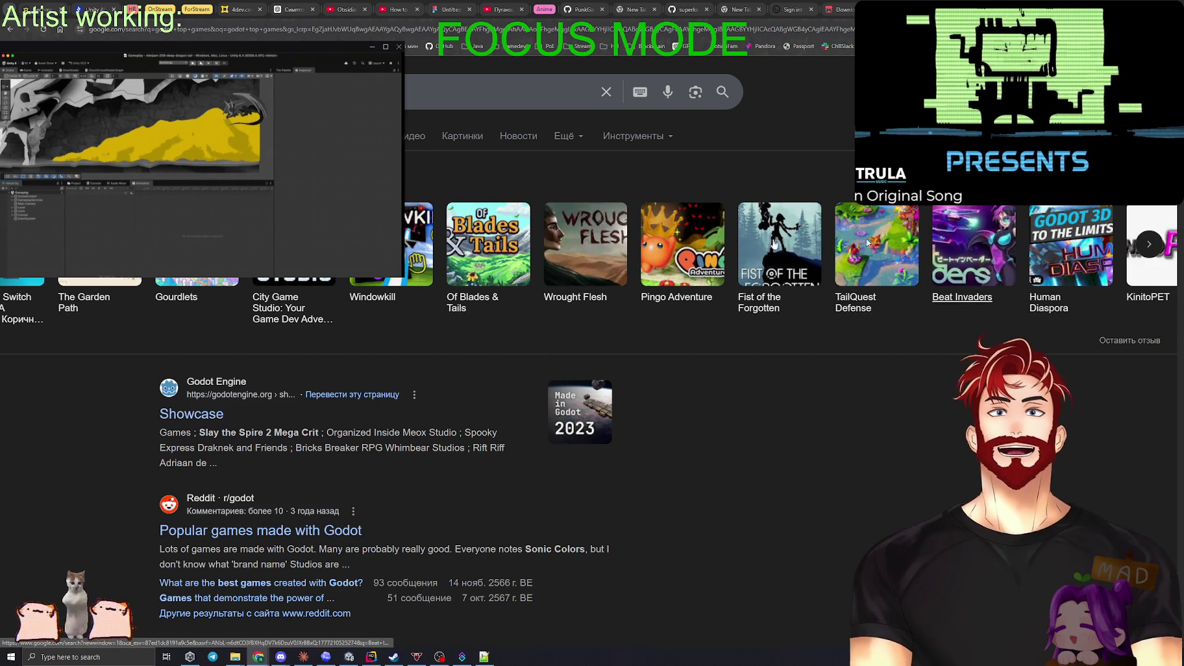
pyautogui.hscroll(14, 895, 247)
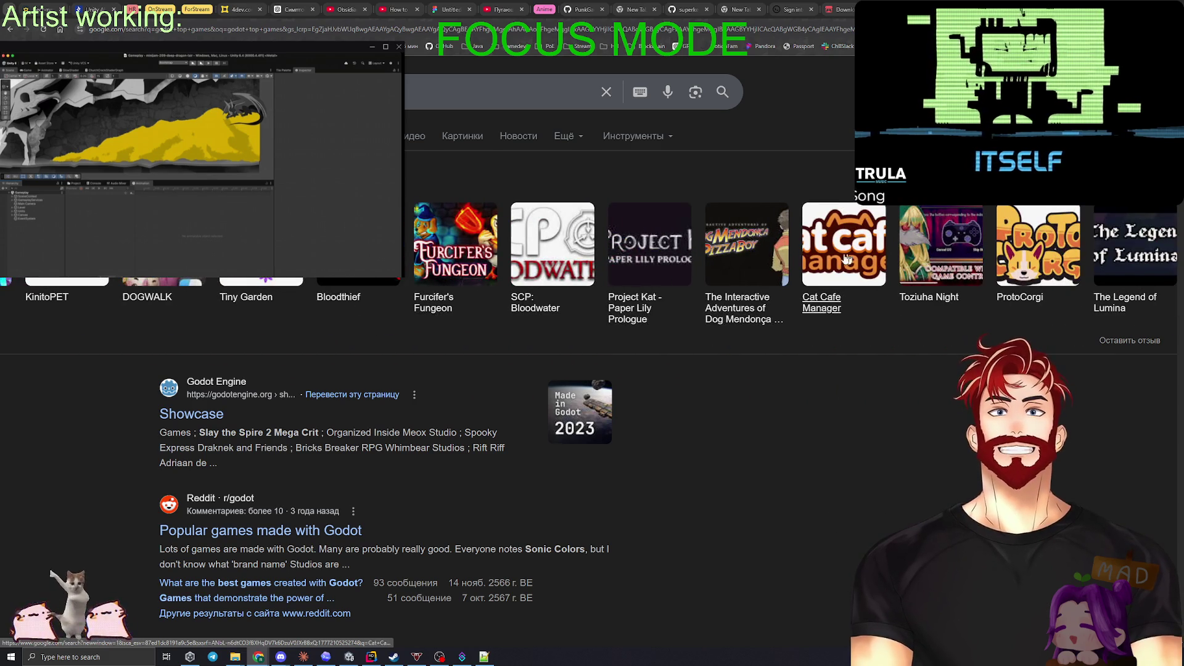
pyautogui.hscroll(-20, 876, 246)
pyautogui.hscroll(-20, 866, 240)
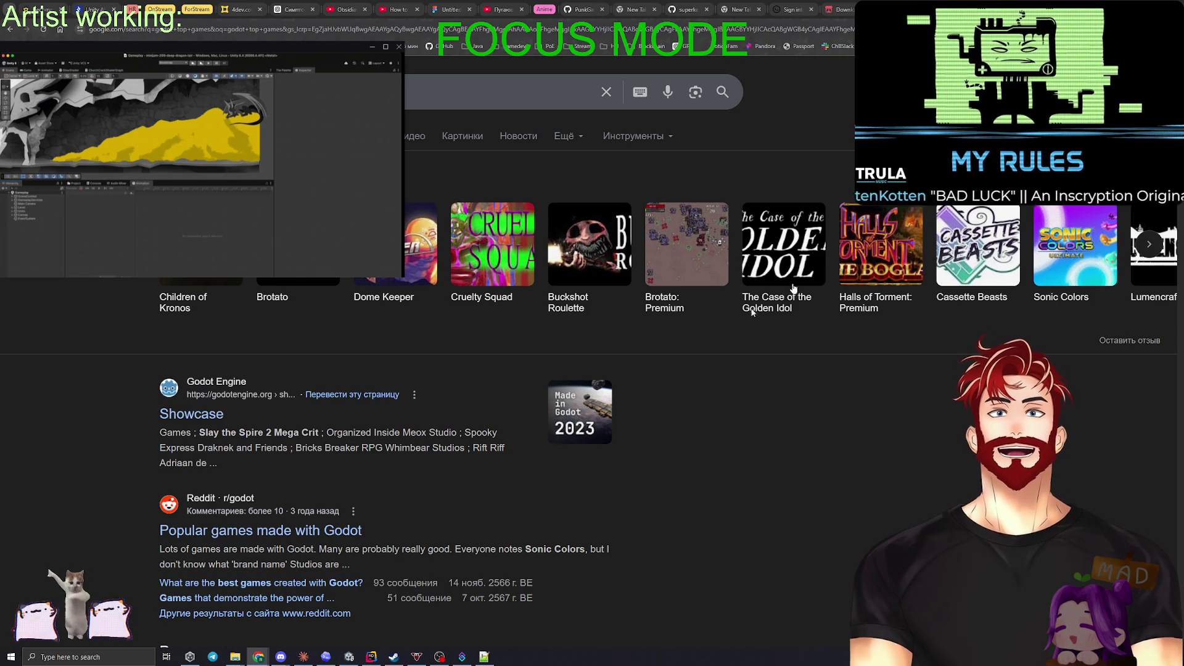
pyautogui.hscroll(5, 469, 259)
pyautogui.hscroll(20, 432, 248)
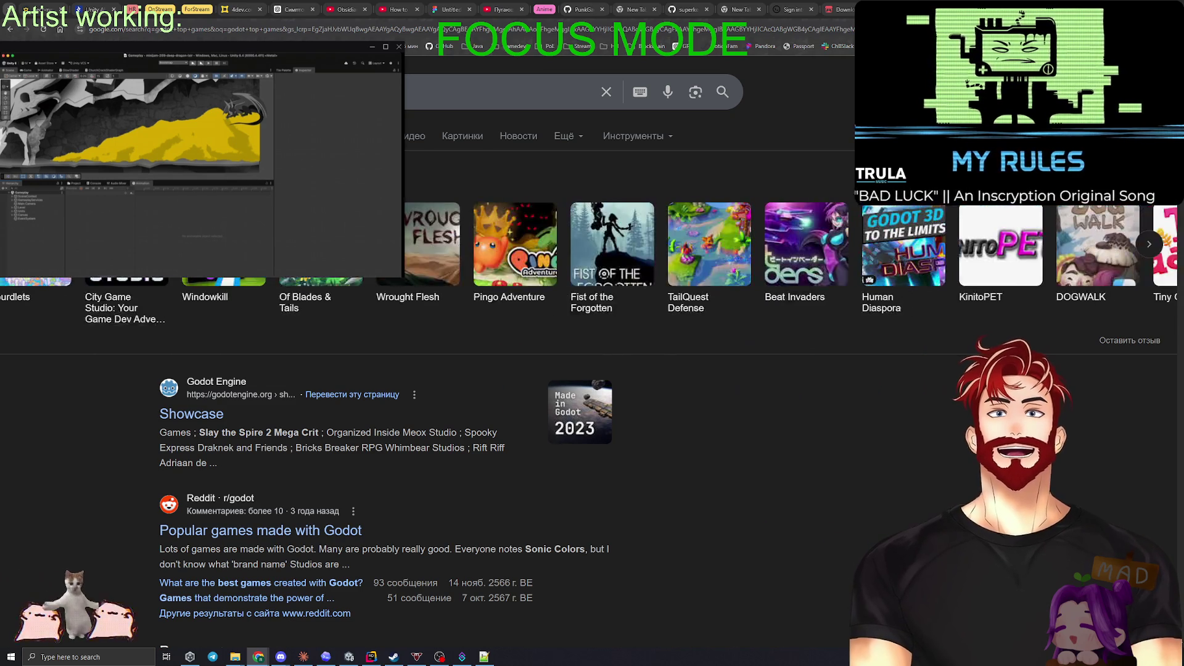
pyautogui.hscroll(-20, 431, 249)
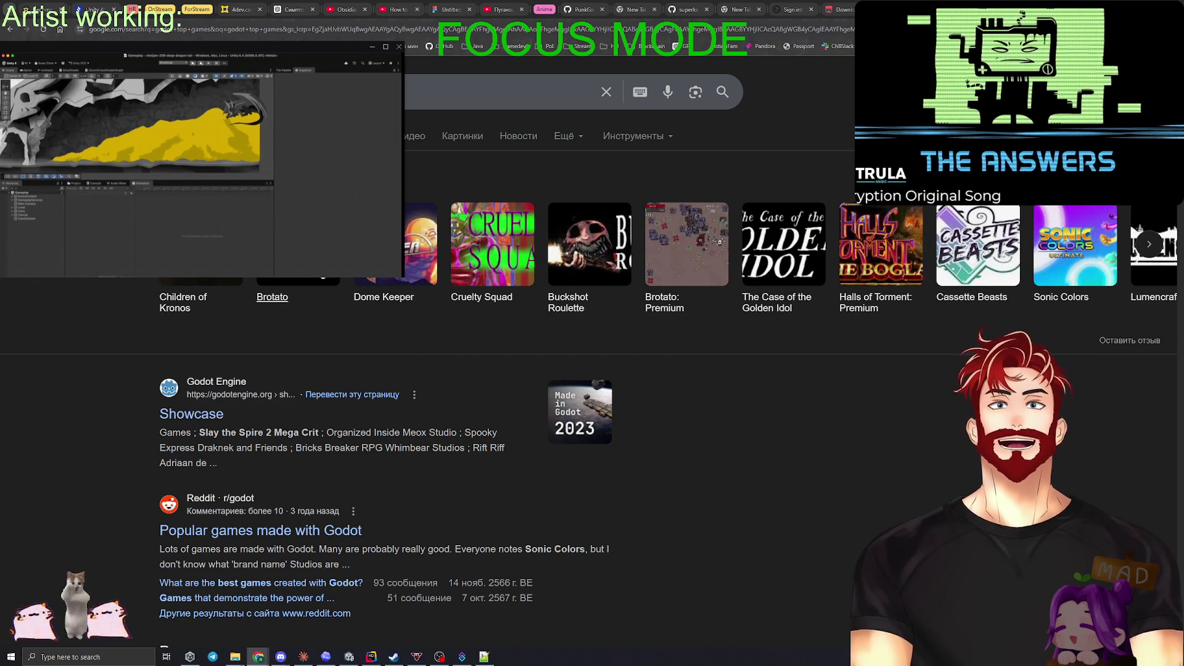
pyautogui.hscroll(5, 812, 329)
pyautogui.hscroll(4, 812, 330)
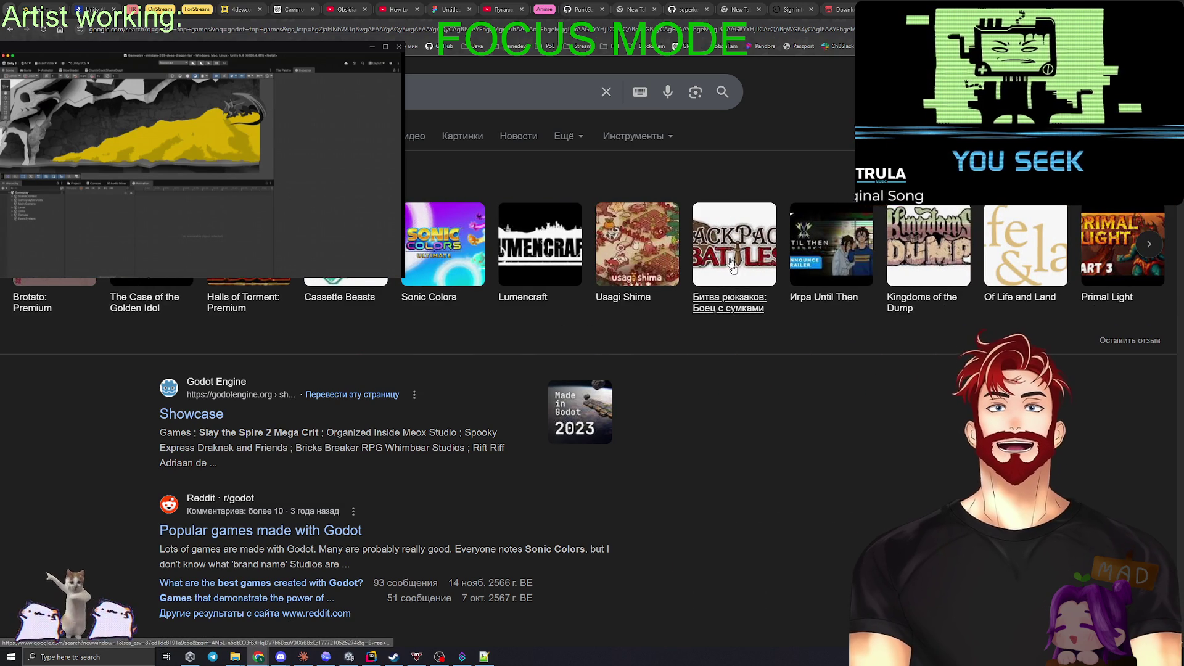
pyautogui.hscroll(-9, 499, 272)
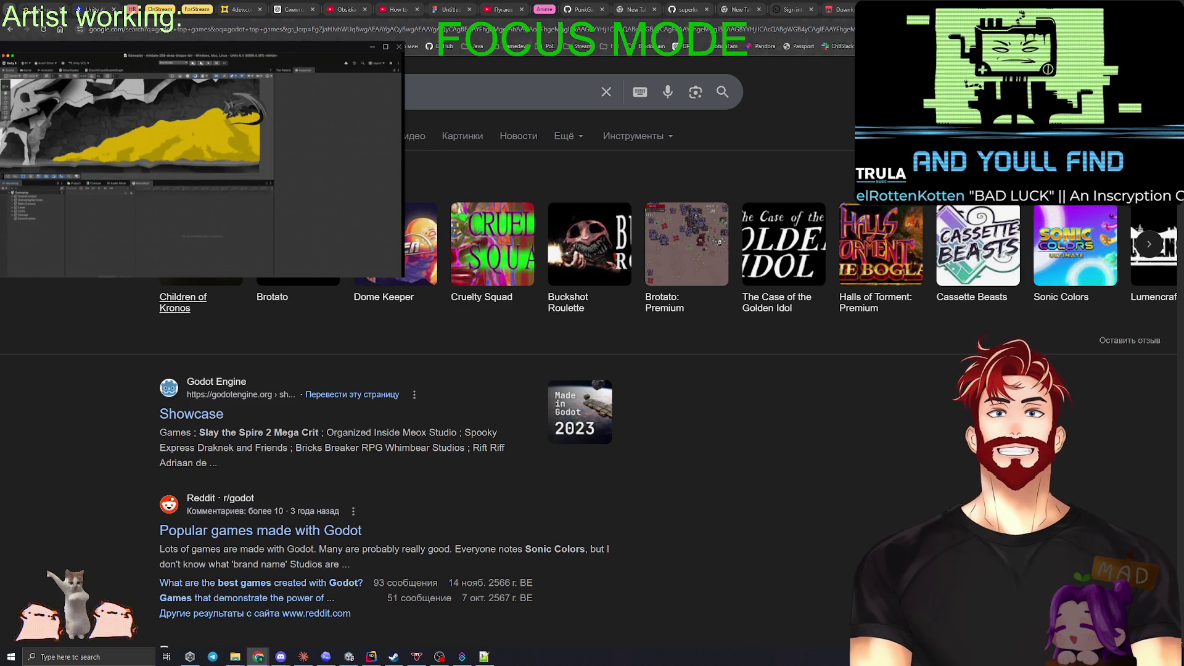
# Step: Look over the Children of Kronos result, then close the search tab
pyautogui.click(183, 289)
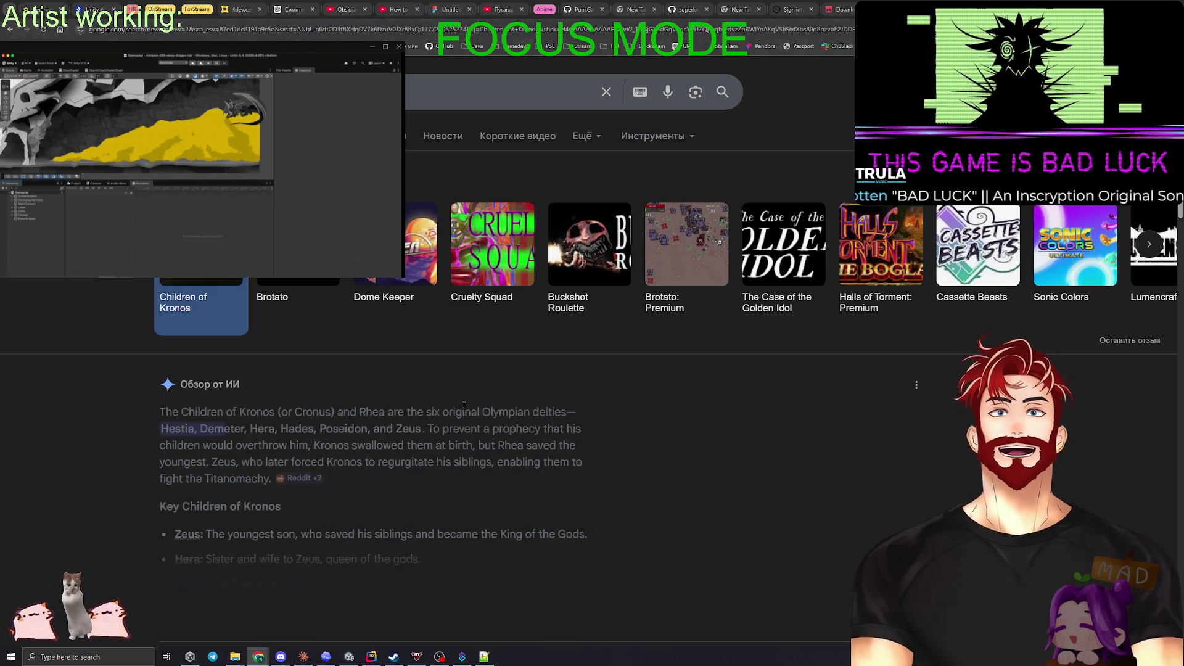
pyautogui.scroll(-5, 853, 431)
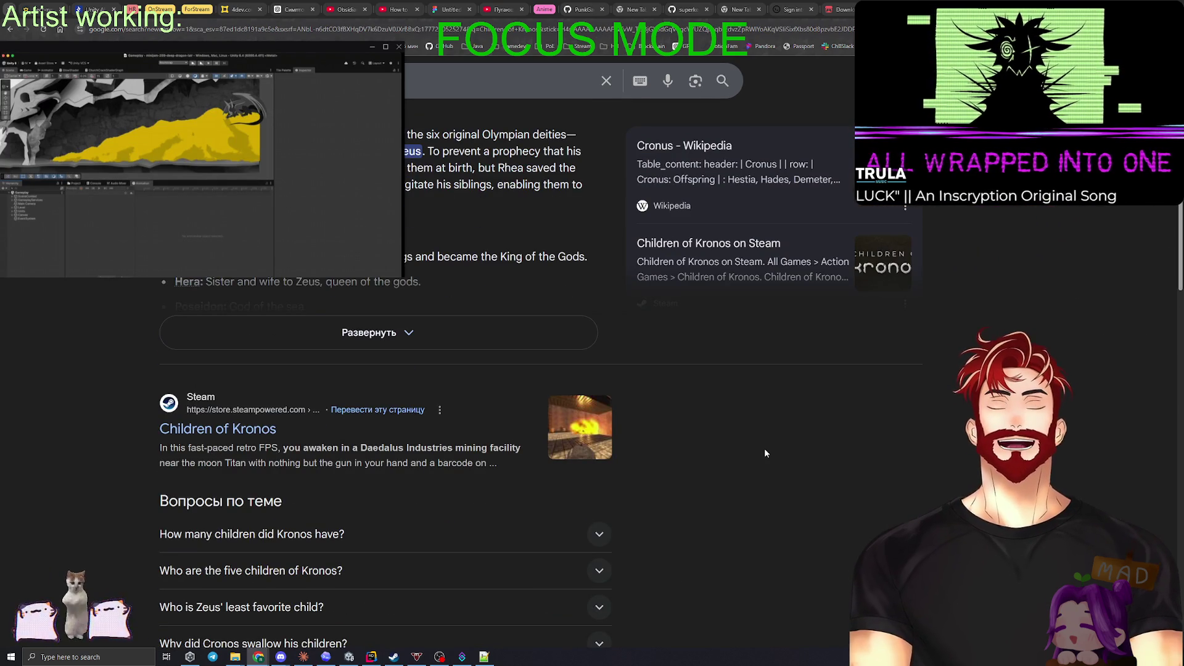
pyautogui.scroll(-3, 764, 450)
pyautogui.scroll(7, 757, 438)
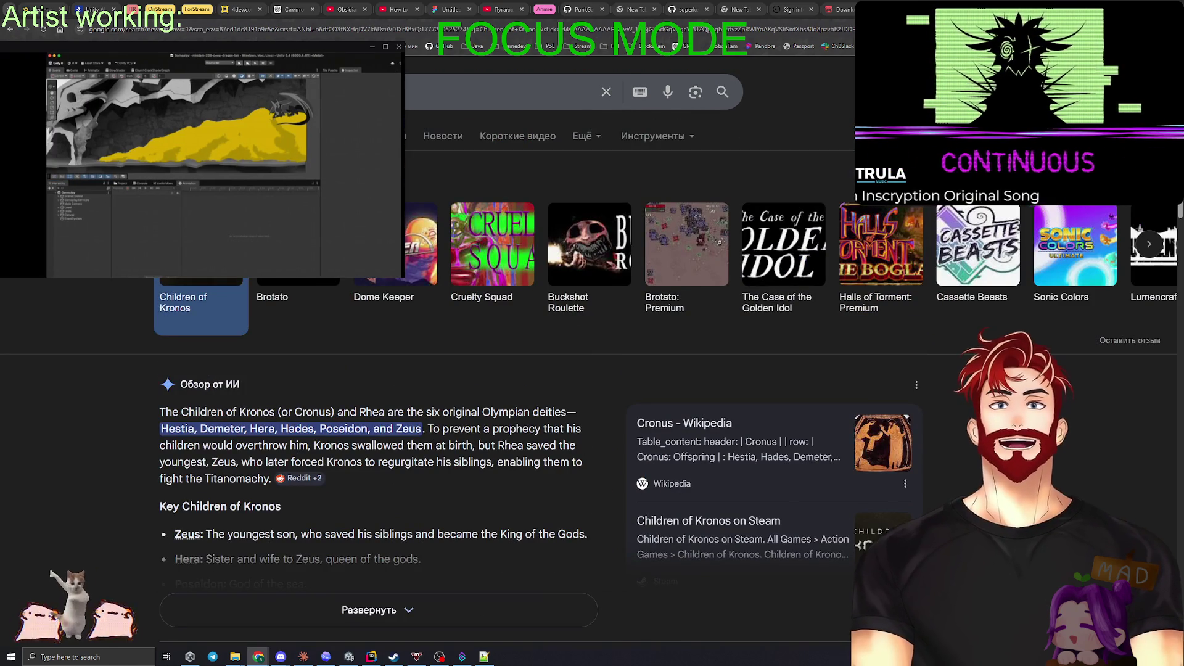
pyautogui.hotkey('ctrl', 'w')
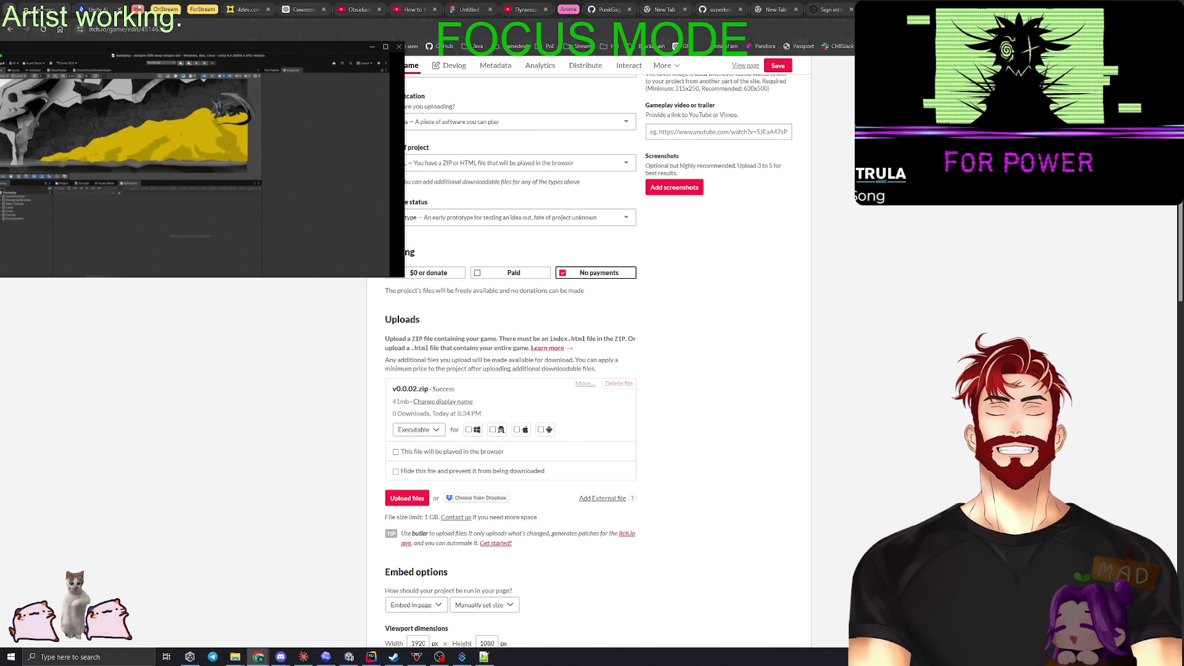
# Step: Mark the v0.0.02.zip upload as played in the browser and save the game page
pyautogui.click(396, 451)
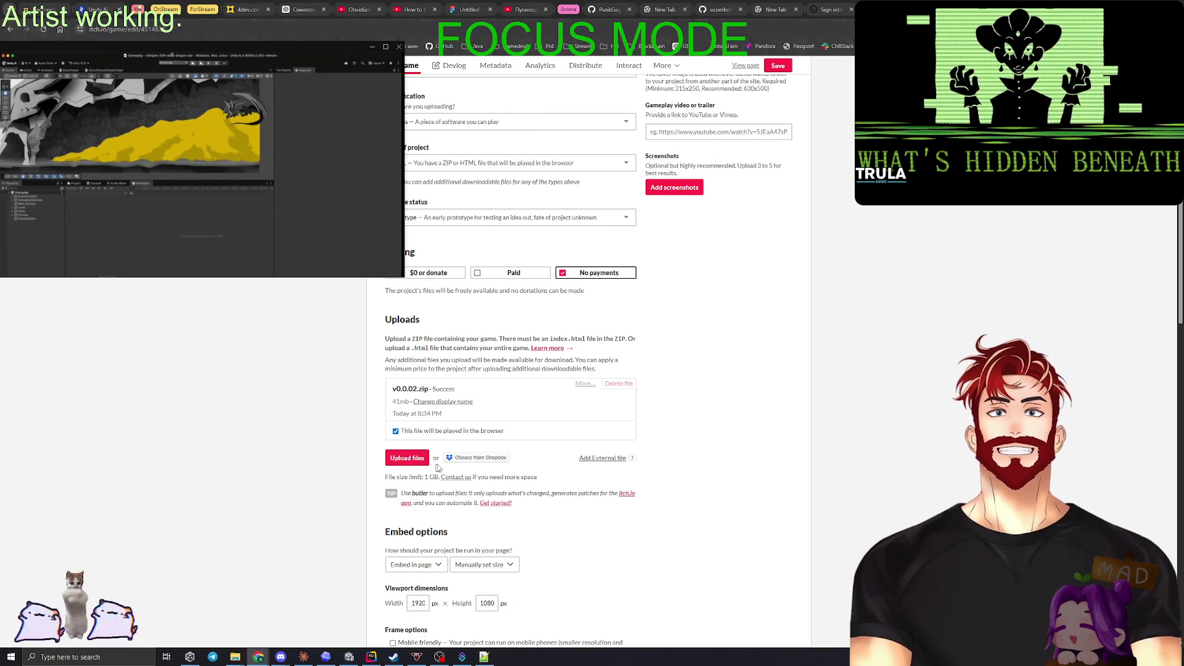
pyautogui.scroll(-15, 275, 463)
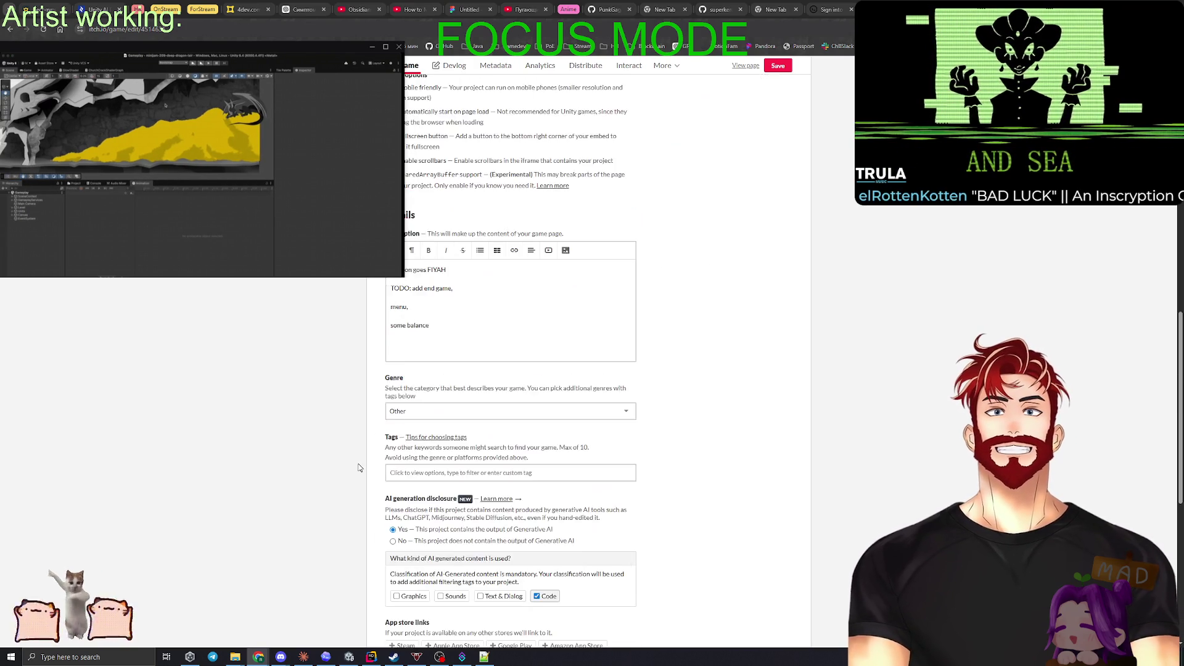
pyautogui.click(388, 569)
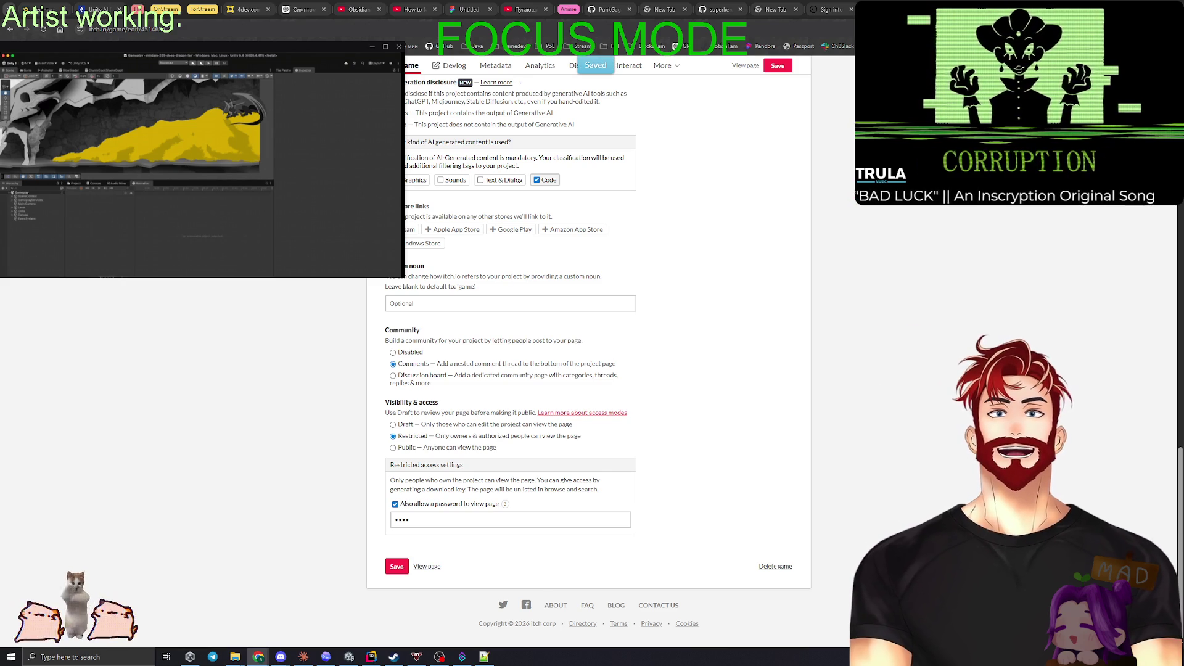
pyautogui.hotkey('ctrl', 'p')
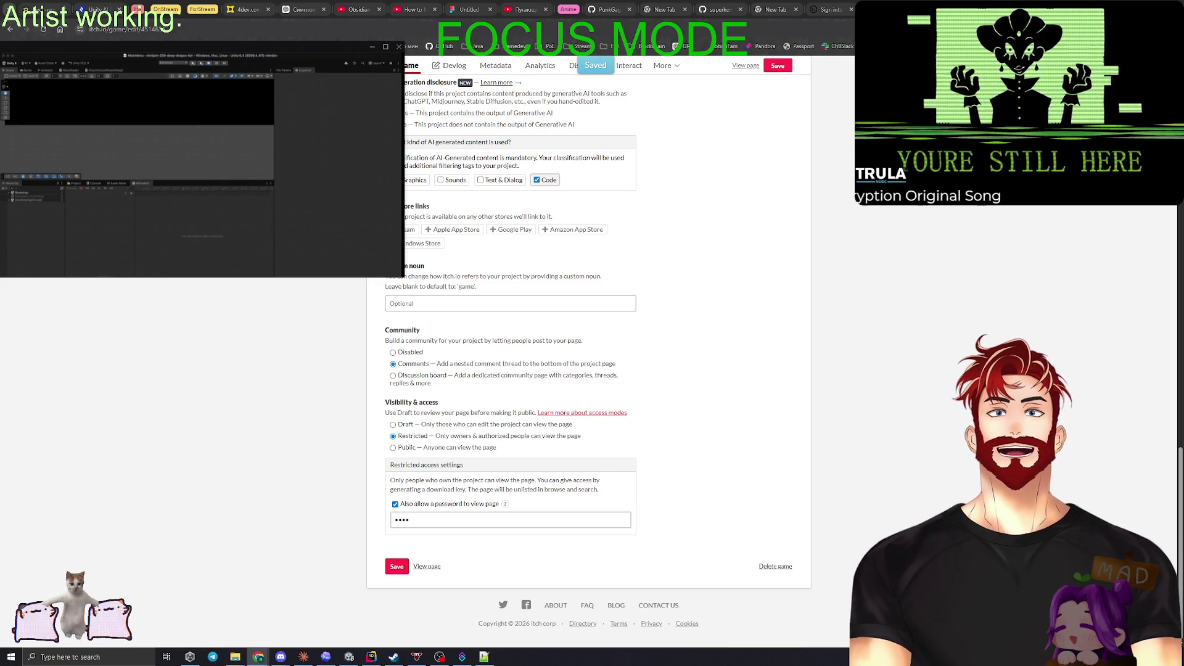
pyautogui.hotkey('alt', 'Tab')
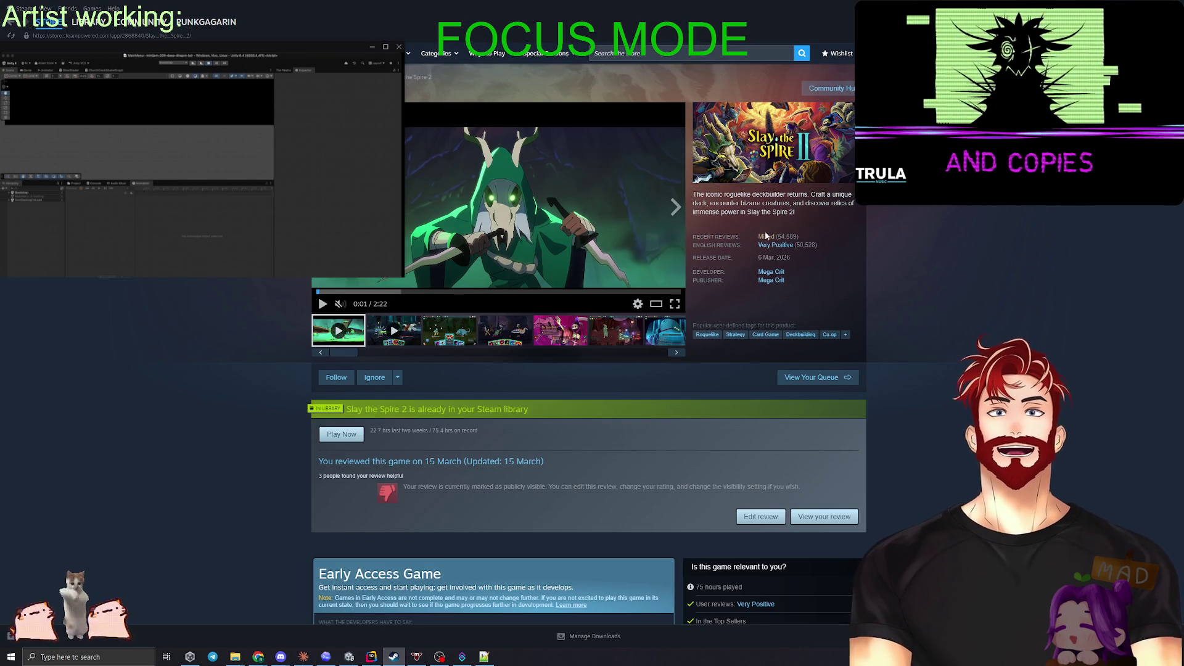
# Step: Leave the Slay the Spire 2 Steam page and return to the itch.io edit page
pyautogui.moveTo(763, 240)
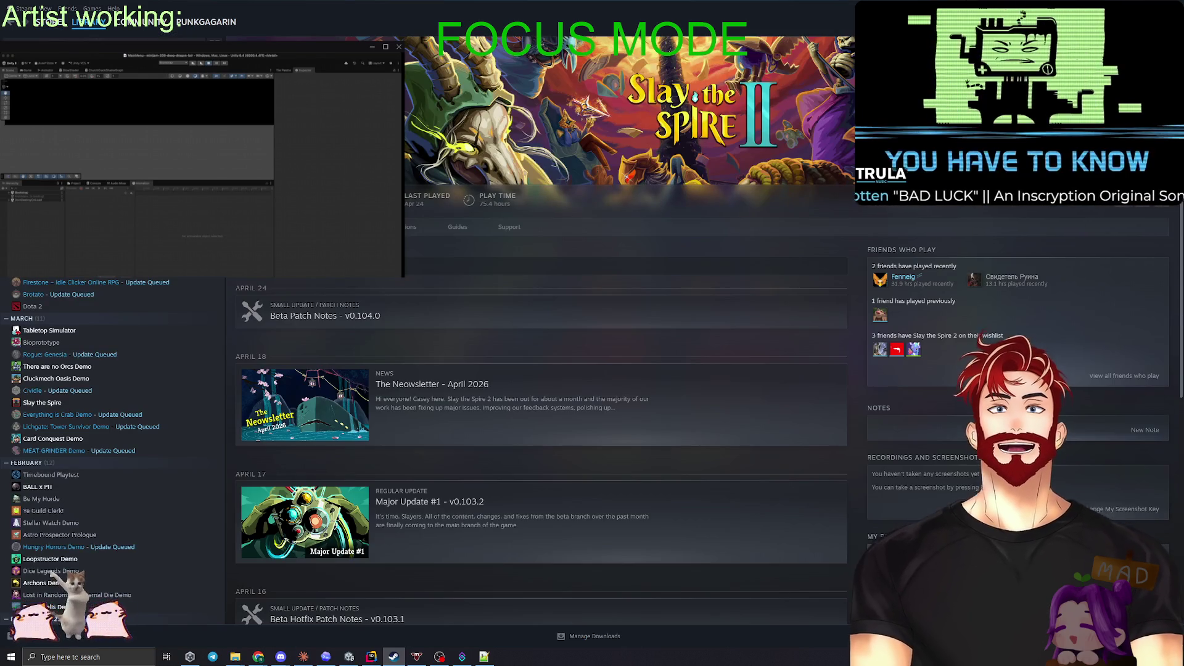
pyautogui.hotkey('alt', 'Tab')
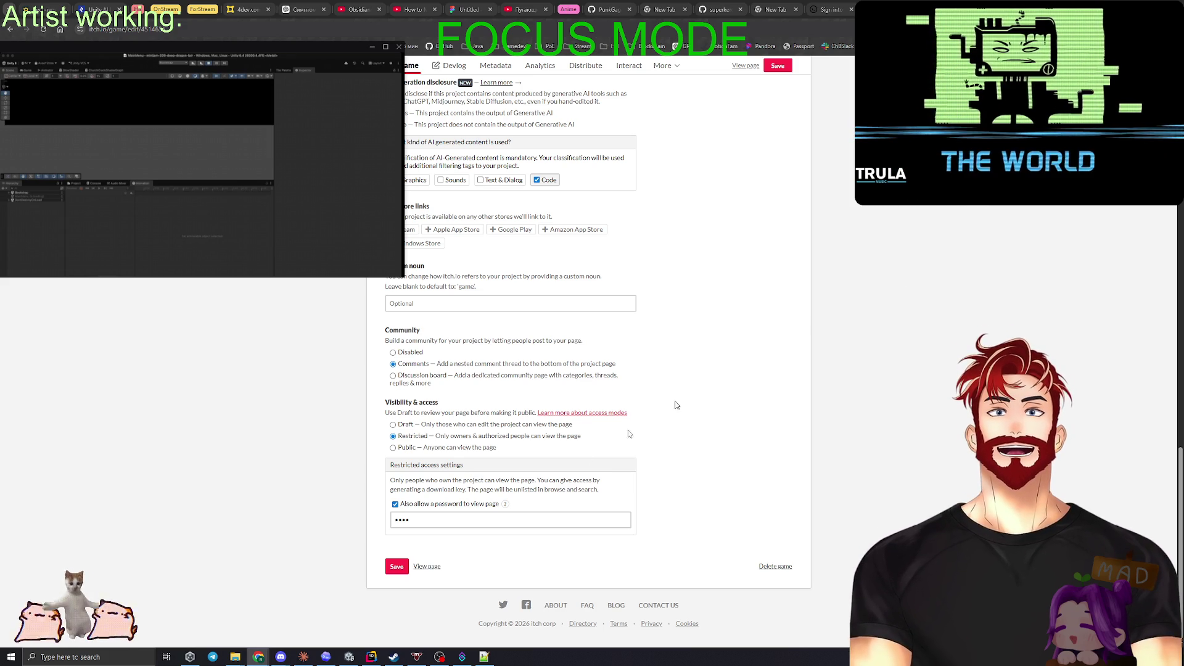
# Step: Check the page password and open the game's public itch.io page
pyautogui.click(443, 518)
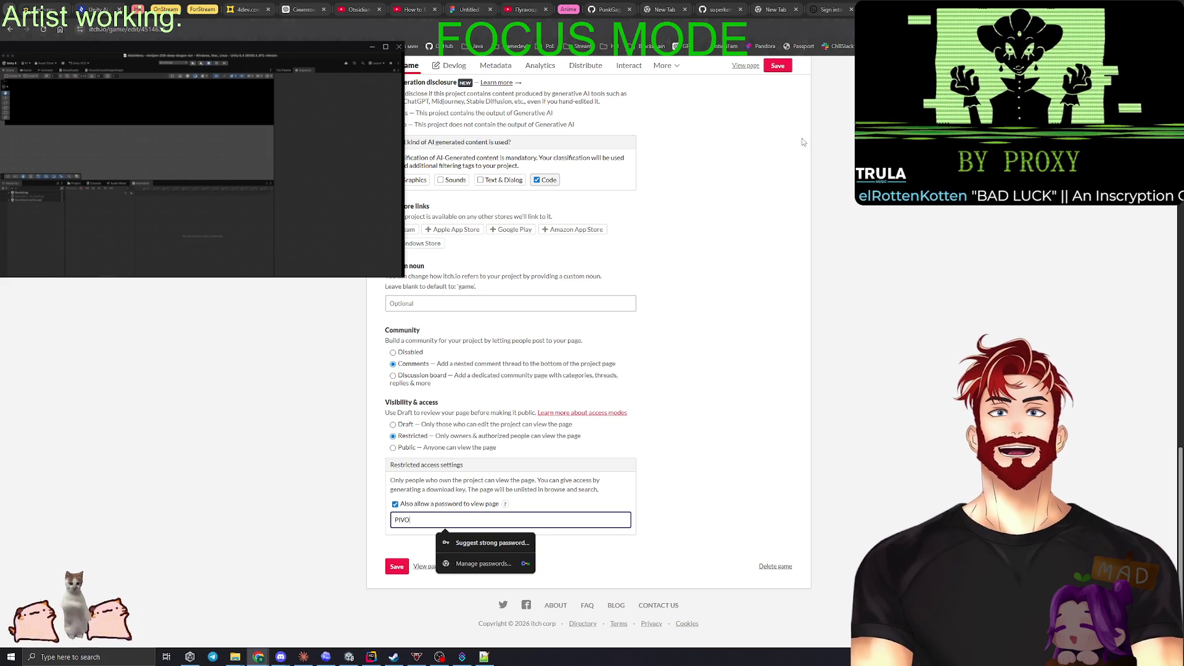
pyautogui.click(421, 566)
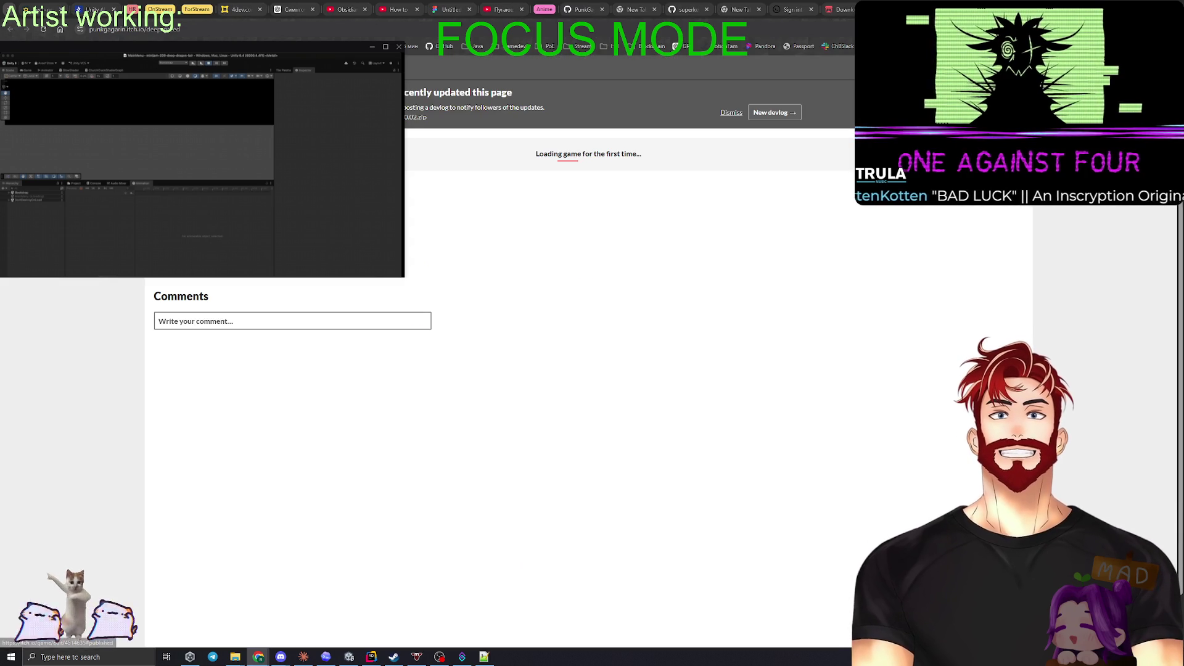
pyautogui.click(258, 28)
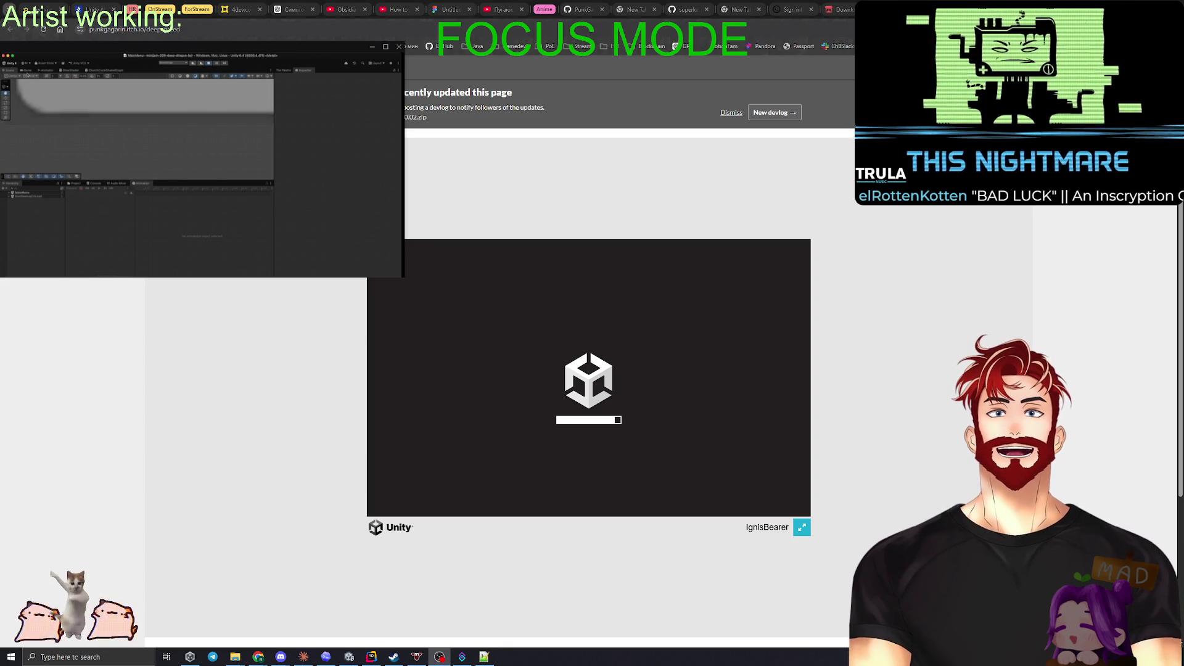
# Step: Start the game in the editor and inspect the console warning and null reference error
pyautogui.click(27, 70)
pyautogui.click(83, 95)
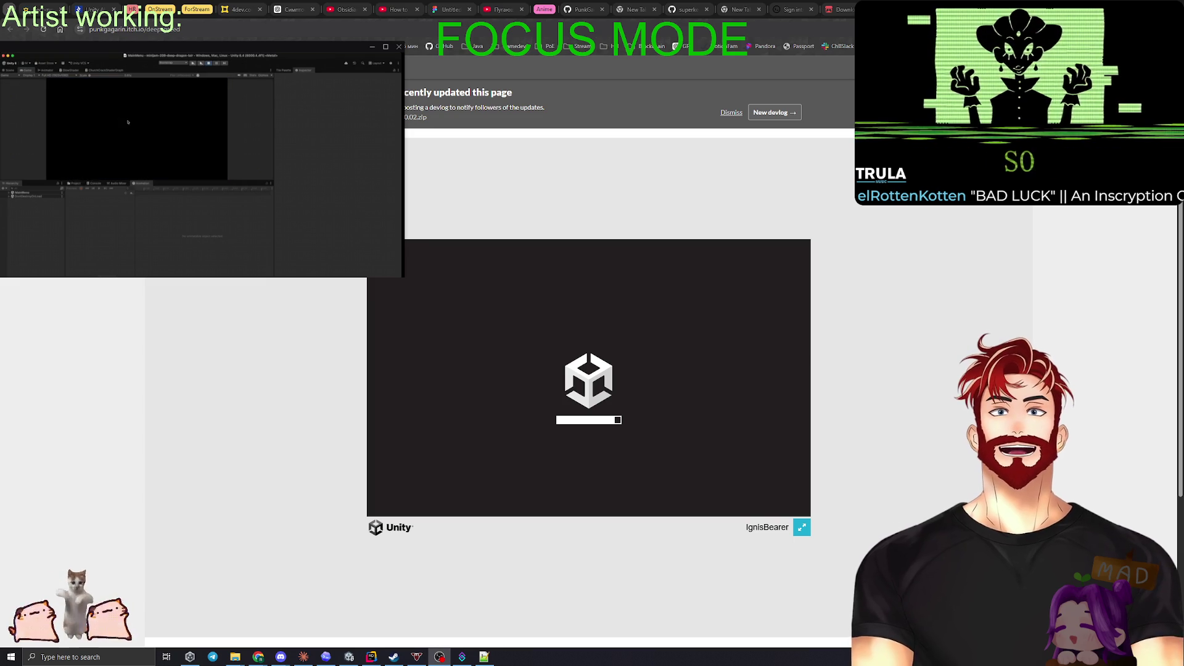
pyautogui.click(96, 183)
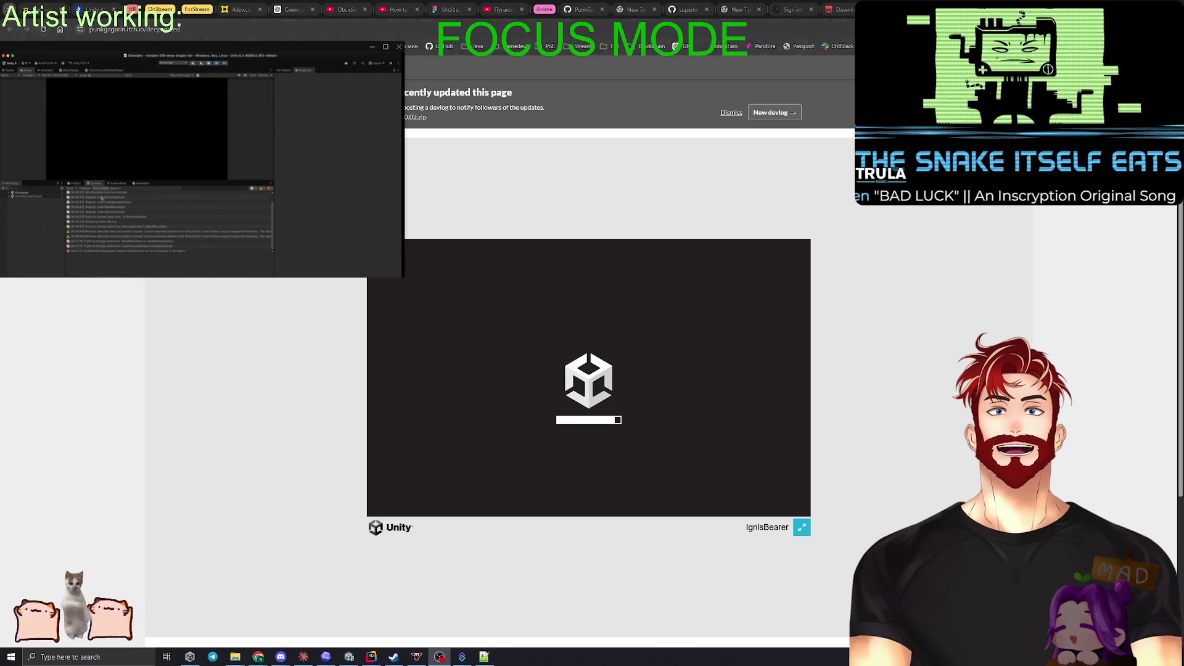
pyautogui.click(118, 251)
pyautogui.click(123, 231)
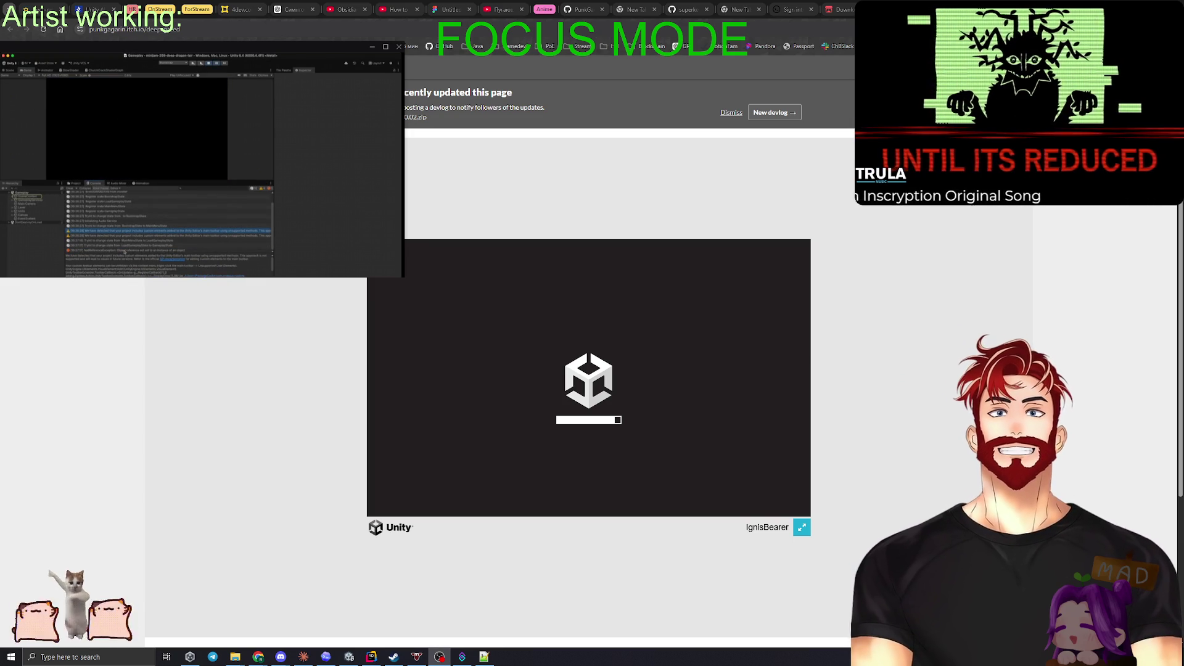
pyautogui.click(126, 251)
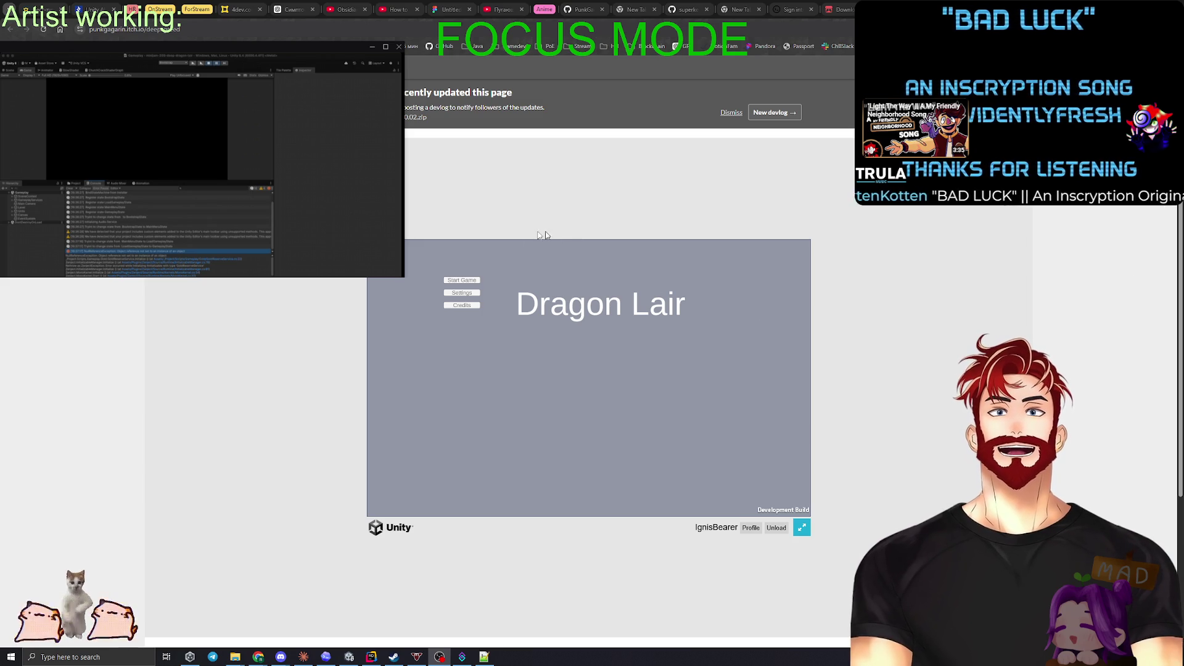
# Step: Start the Dragon Lair web build in full screen and buy one unit from the castle's guild shop
pyautogui.click(467, 282)
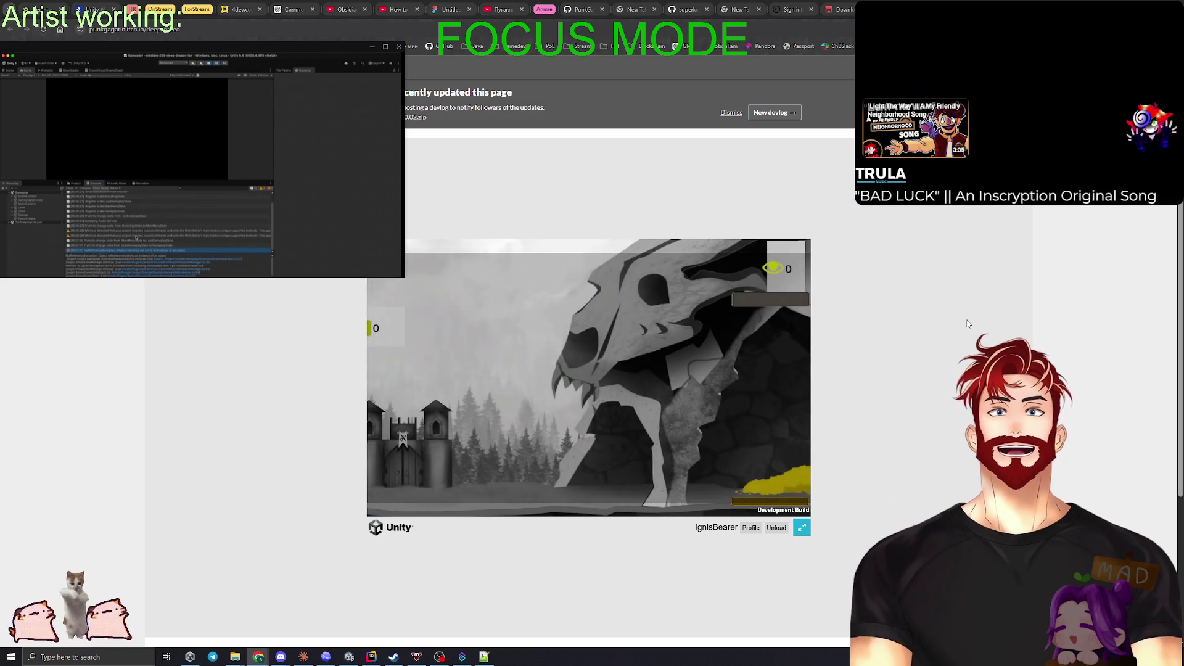
pyautogui.click(801, 528)
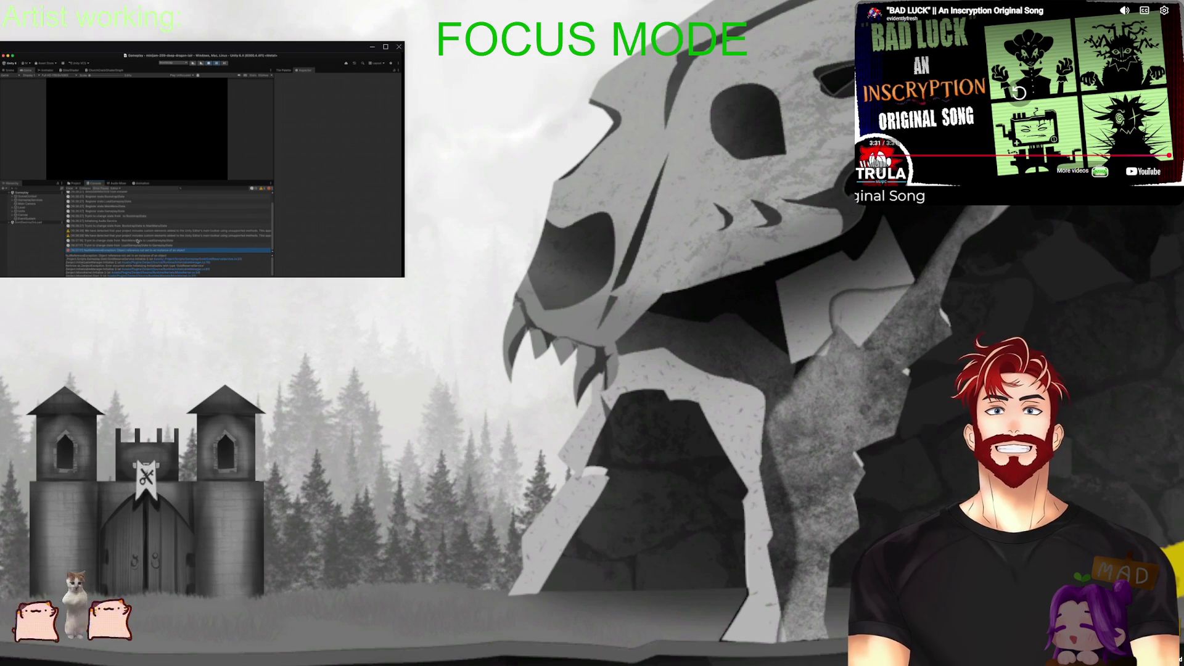
pyautogui.click(188, 491)
pyautogui.click(703, 190)
pyautogui.click(559, 489)
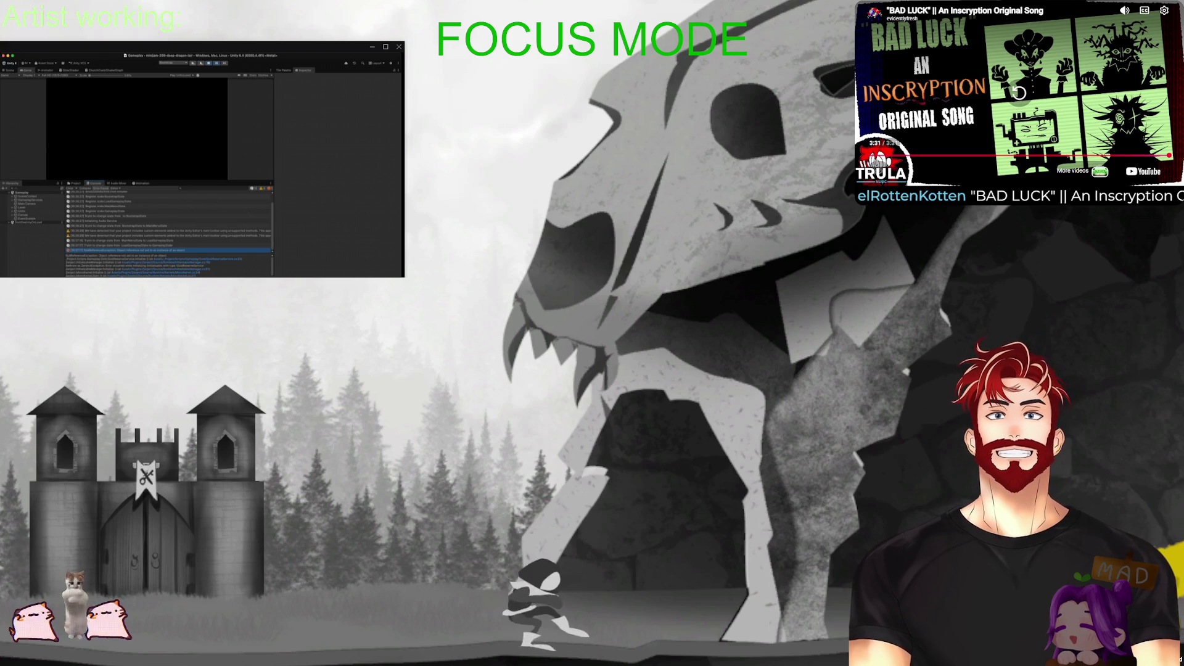
# Step: Recheck the guild shop, leave full screen, and return to the game's itch.io edit page
pyautogui.click(191, 505)
pyautogui.click(536, 486)
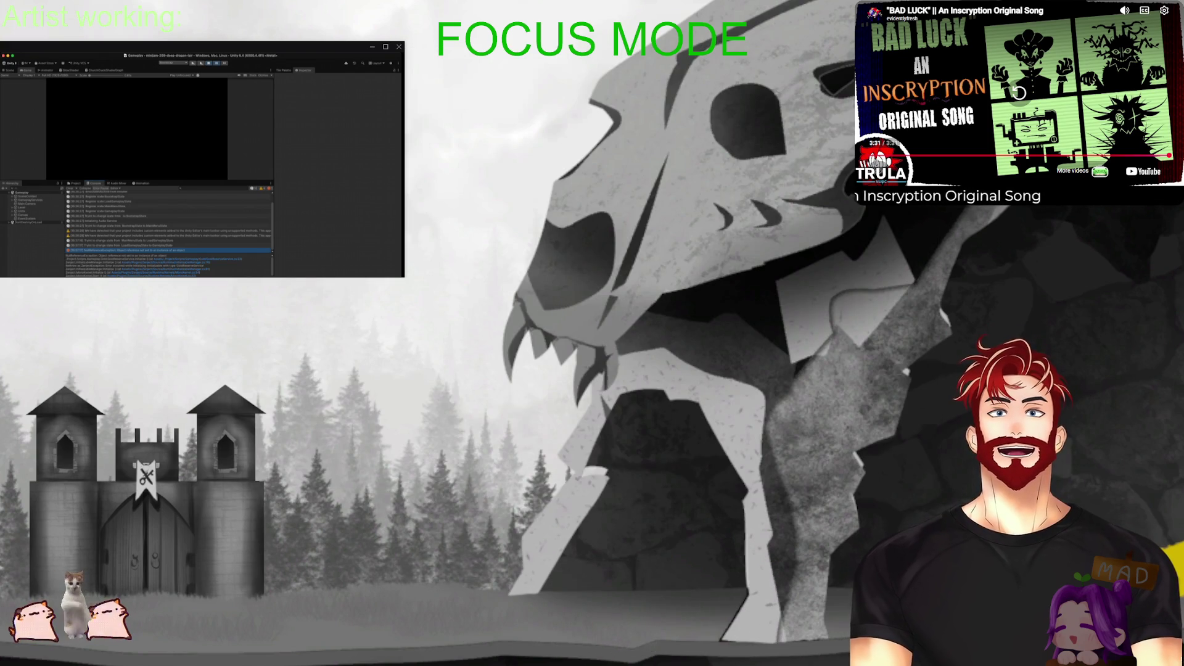
pyautogui.press('Escape')
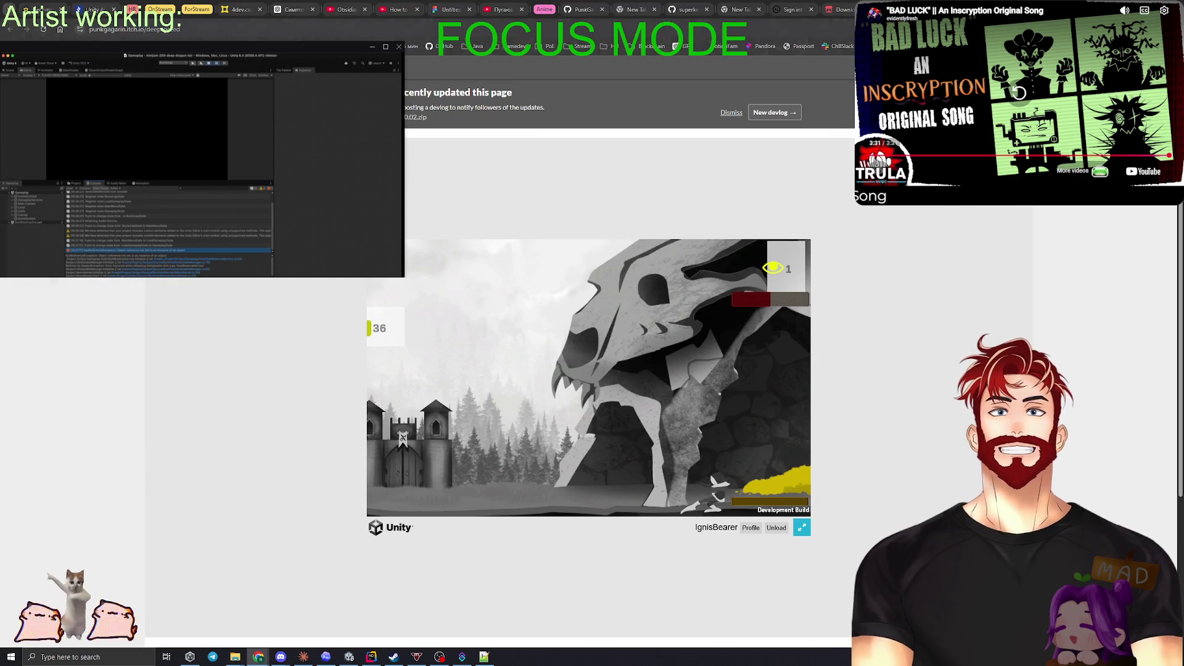
pyautogui.hotkey('alt', 'Left')
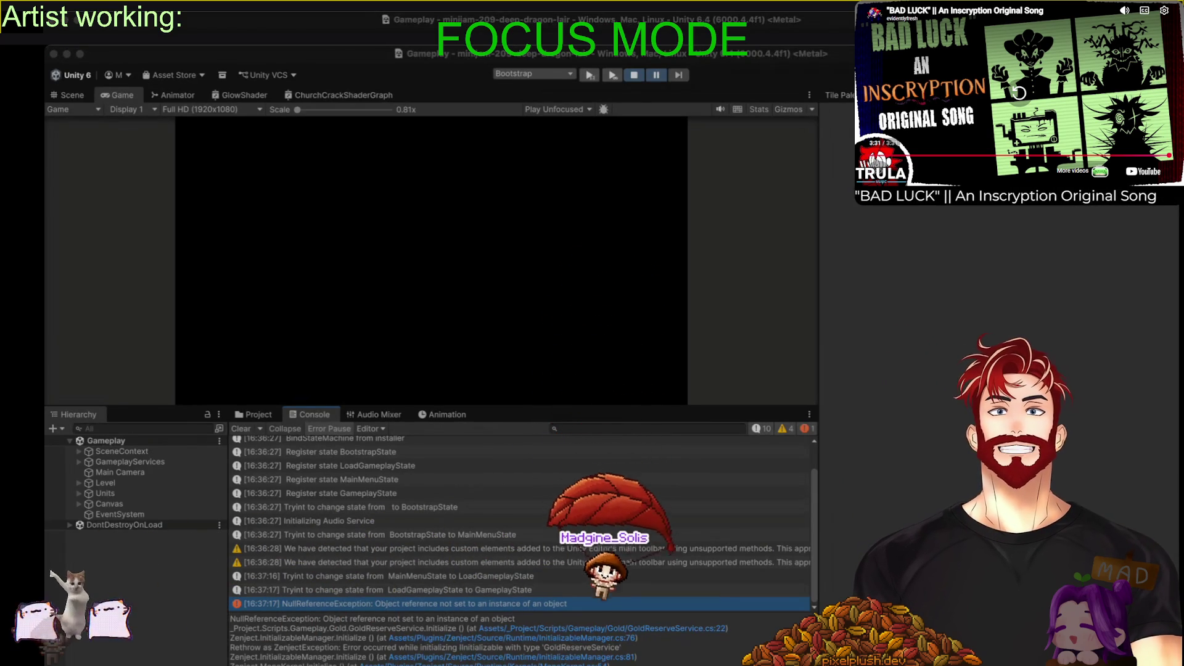
# Step: Resume play mode from the GoldReserveService error and inspect GoldInstaller's fields under SceneContext
pyautogui.click(674, 634)
pyautogui.doubleClick(673, 631)
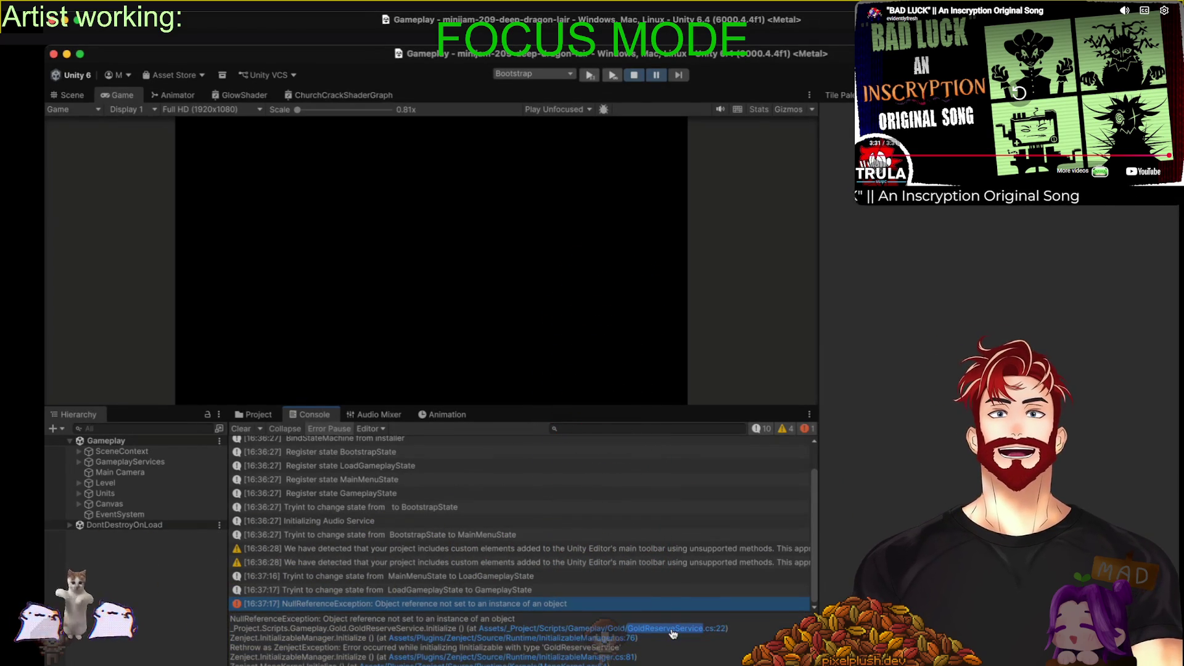
pyautogui.click(630, 74)
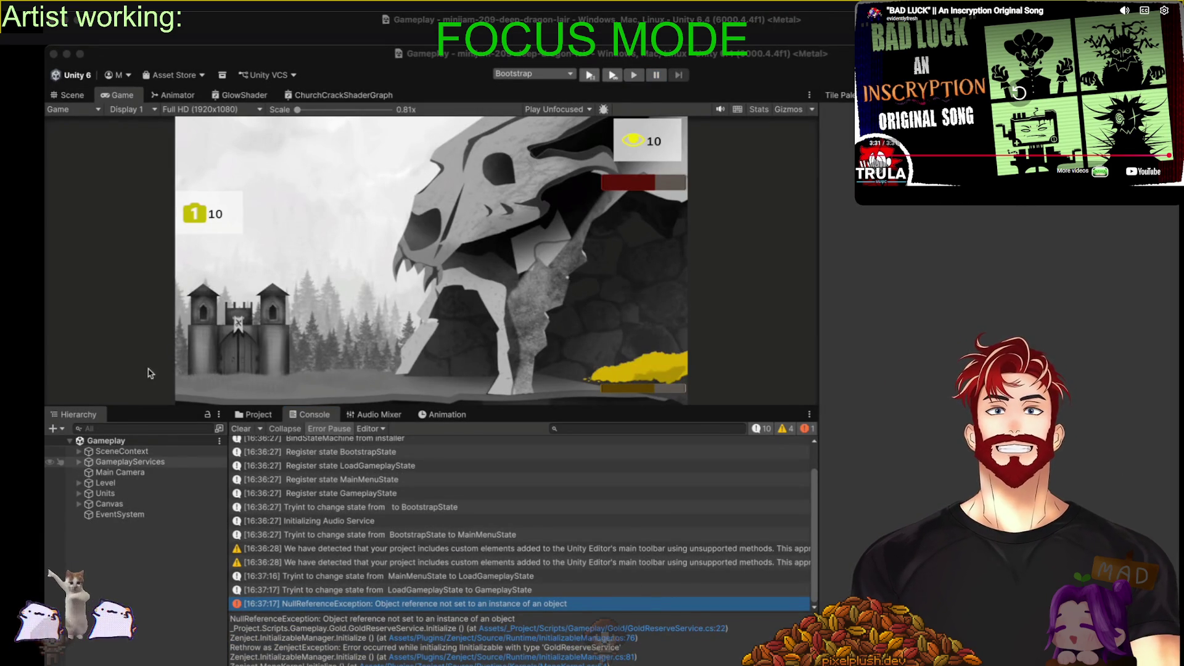
pyautogui.click(80, 452)
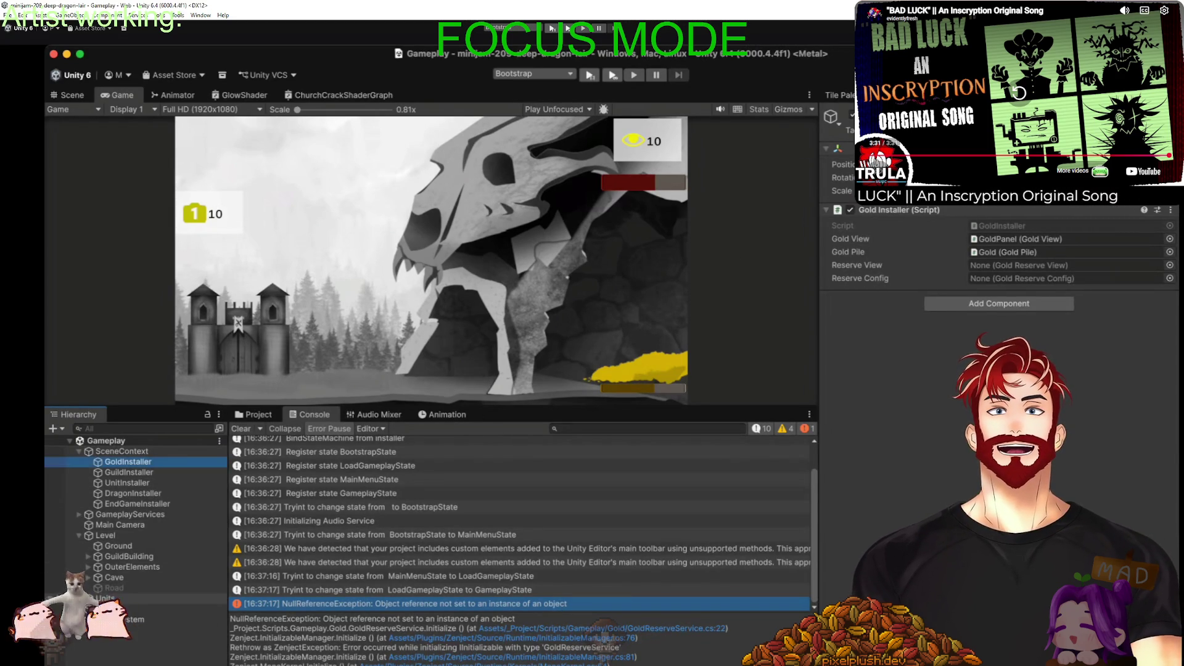
pyautogui.hotkey('alt', 'Tab')
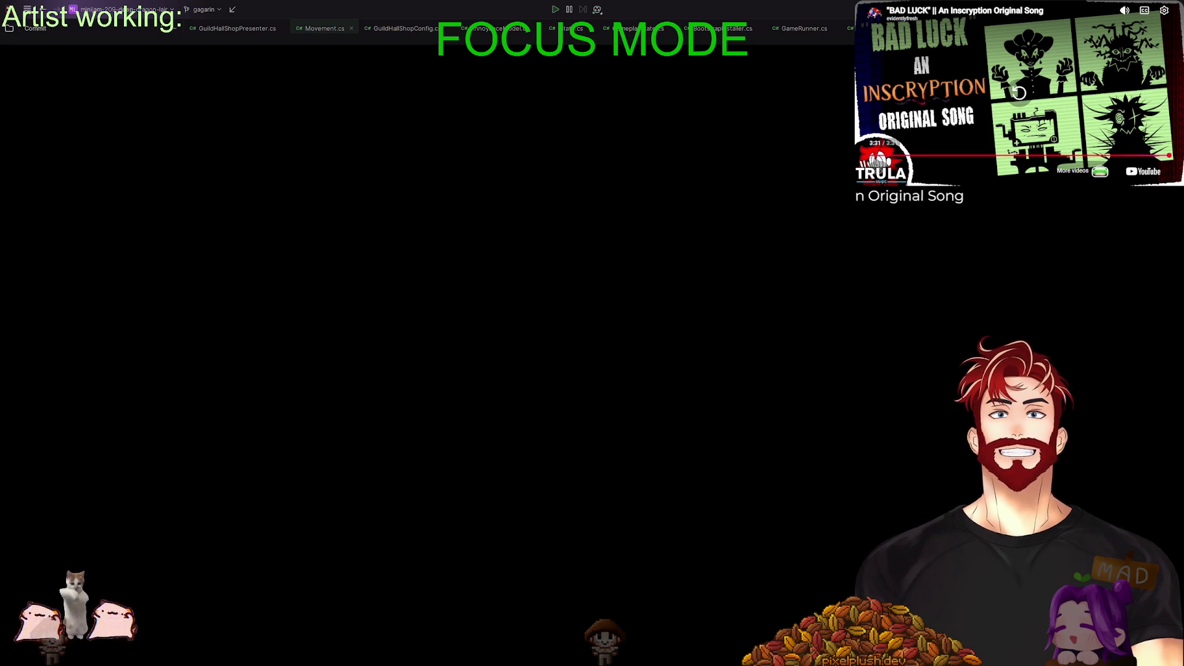
pyautogui.hotkey('alt', 'Tab')
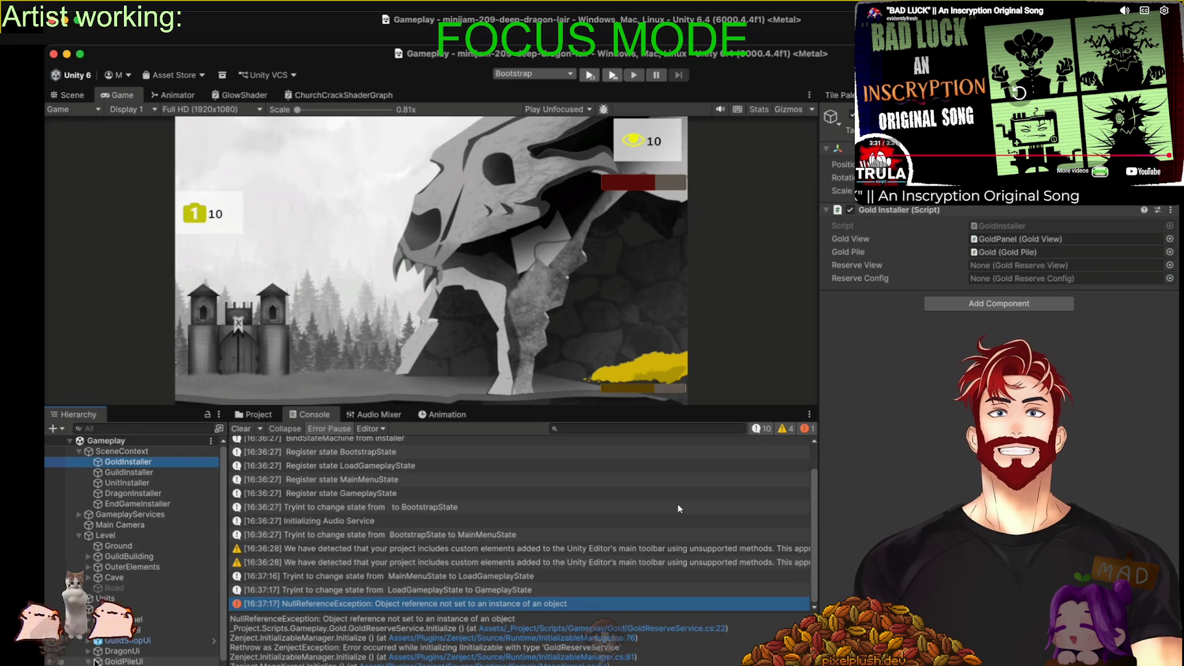
# Step: Assign GoldPileUi to Reserve View and GoldReserveConfig to Reserve Config, then enter play mode
pyautogui.scroll(-1, 131, 652)
pyautogui.moveTo(131, 653); pyautogui.dragTo(1067, 265)
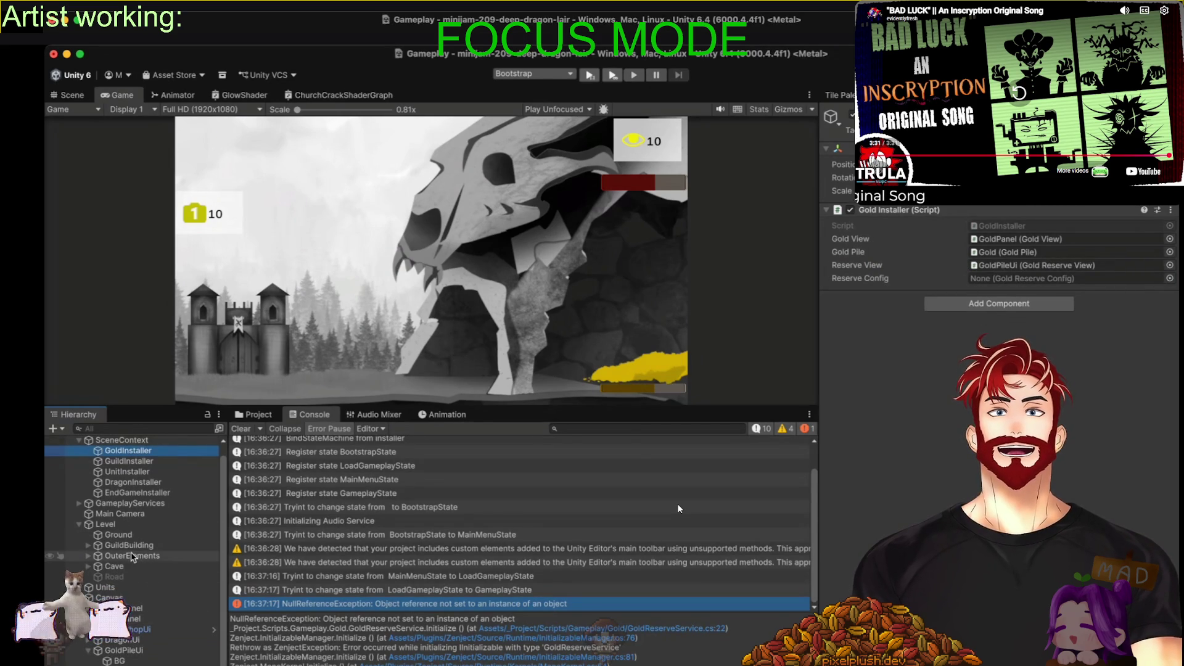
pyautogui.scroll(1, 122, 559)
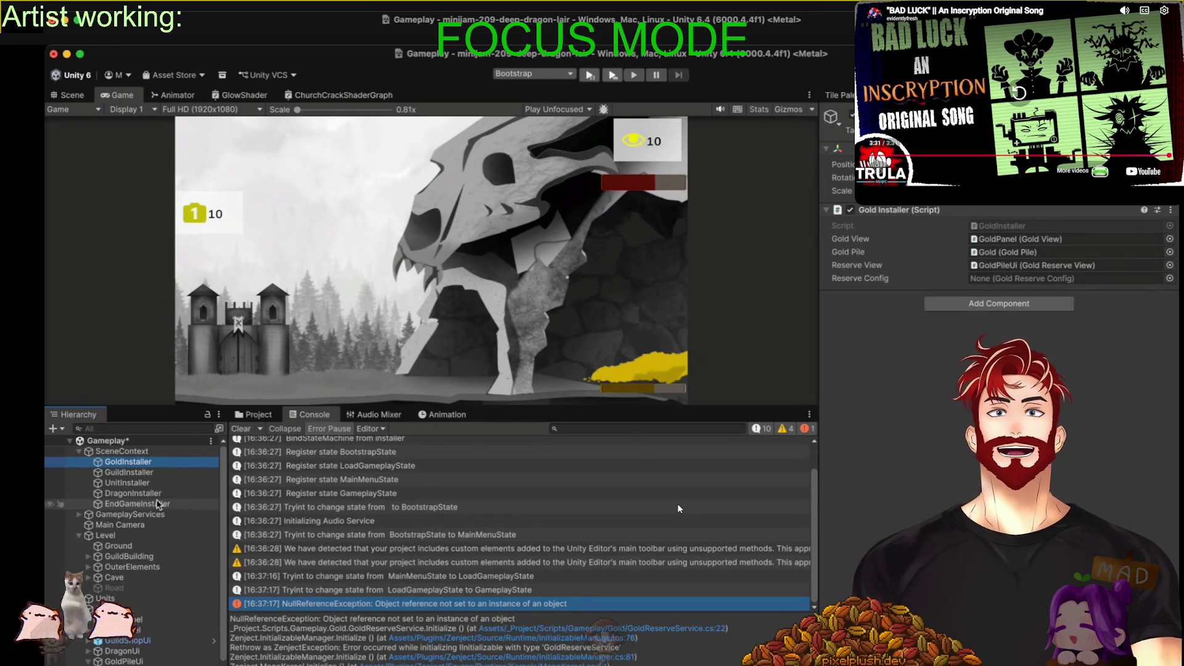
pyautogui.click(1066, 278)
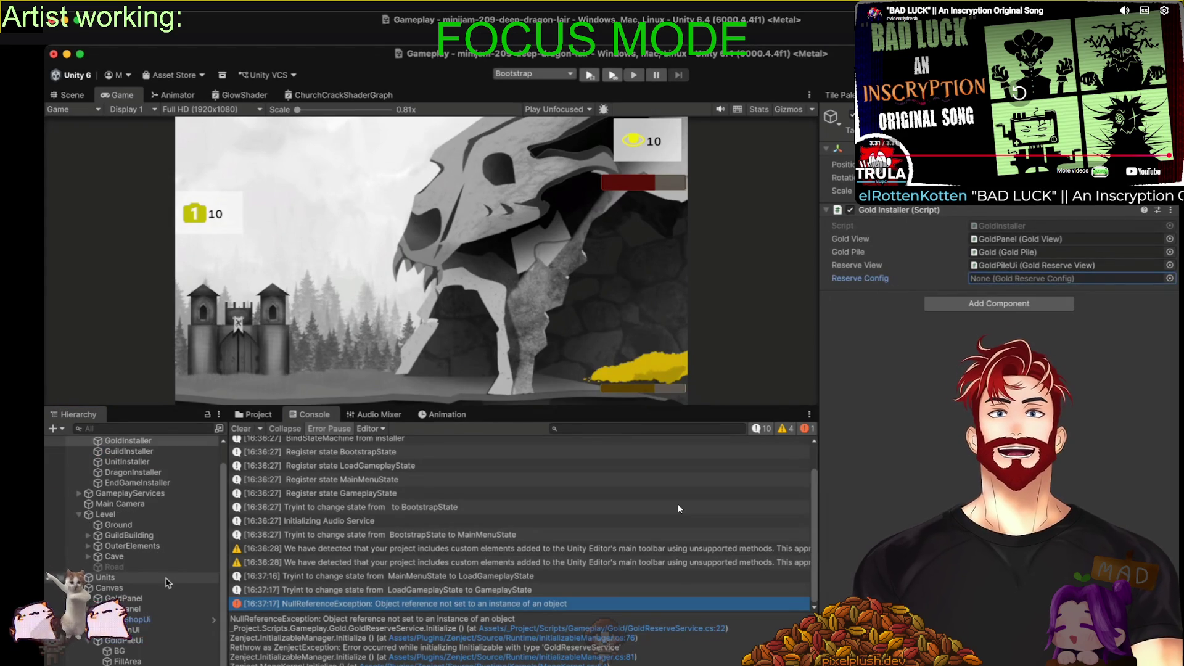
pyautogui.press('super+Tab')
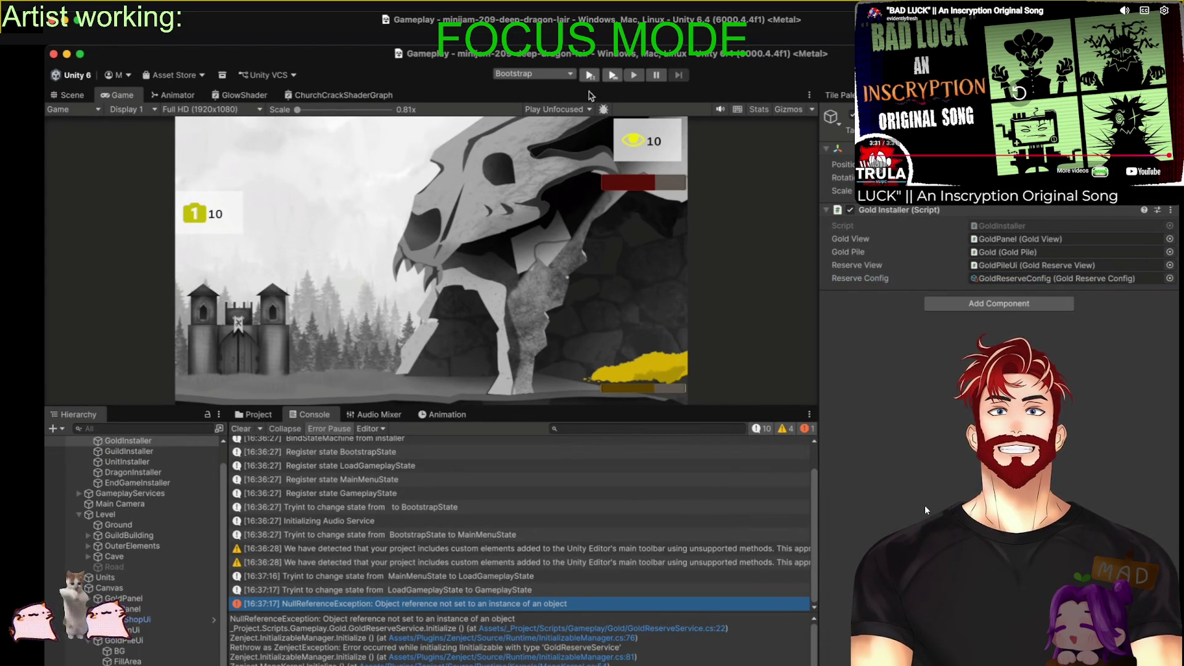
pyautogui.press('super+p')
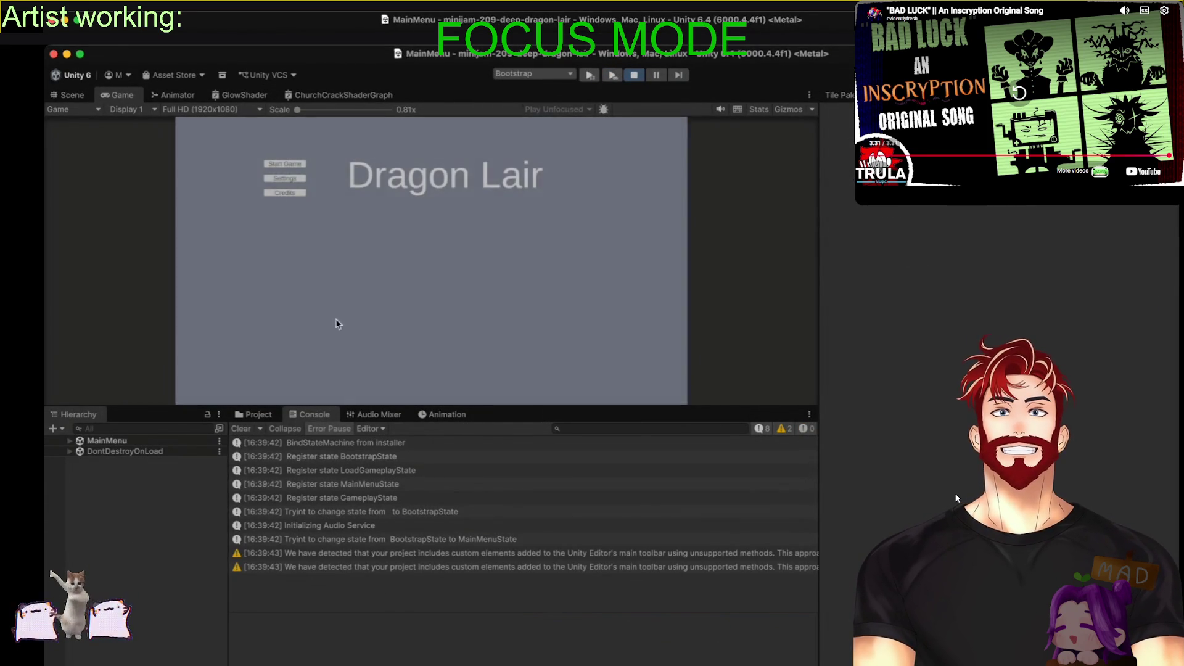
# Step: Start the game, close the GuildShop panel, and click the gold pile repeatedly to test collection
pyautogui.click(278, 164)
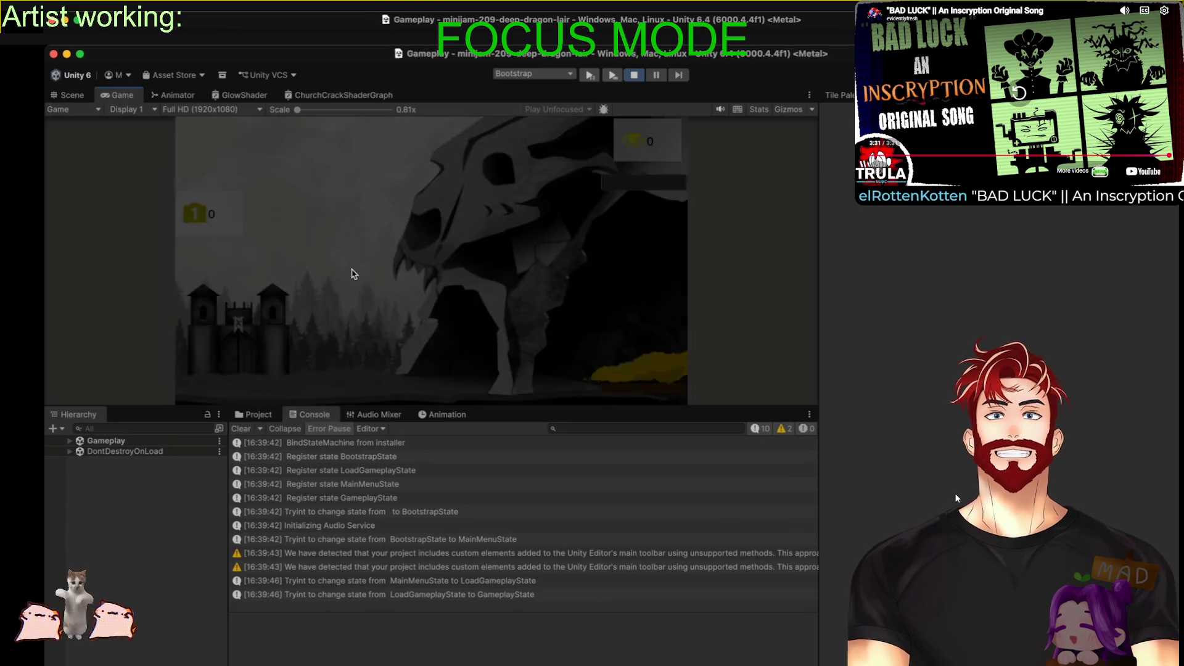
pyautogui.click(416, 328)
pyautogui.click(635, 376)
pyautogui.click(635, 377)
pyautogui.click(635, 376)
pyautogui.click(635, 377)
pyautogui.click(635, 376)
pyautogui.click(635, 376)
pyautogui.click(635, 376)
pyautogui.click(636, 376)
pyautogui.click(635, 376)
pyautogui.click(635, 376)
pyautogui.click(635, 376)
pyautogui.click(635, 376)
pyautogui.click(635, 376)
pyautogui.click(649, 362)
pyautogui.click(648, 363)
pyautogui.click(649, 363)
pyautogui.click(649, 363)
pyautogui.click(648, 363)
pyautogui.click(649, 362)
pyautogui.click(648, 362)
pyautogui.click(649, 362)
pyautogui.click(649, 362)
pyautogui.click(649, 362)
pyautogui.click(649, 363)
pyautogui.click(649, 363)
pyautogui.click(644, 361)
pyautogui.click(645, 361)
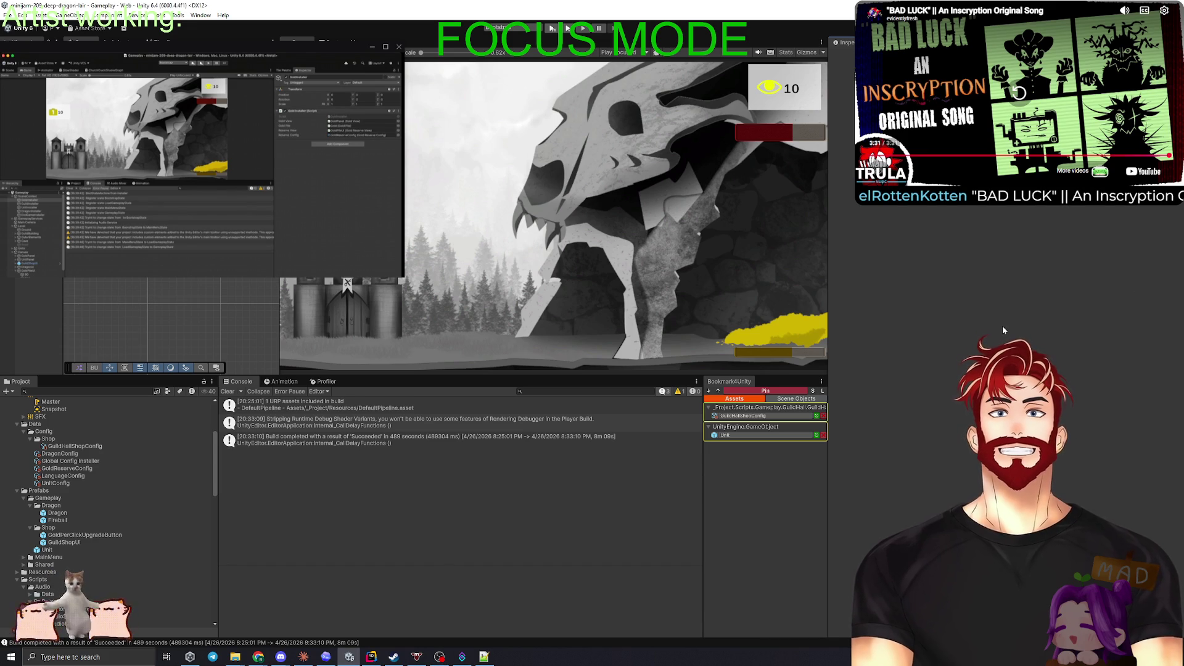
# Step: Leave Unity and bring up the Codex window showing the camera reveal plan
pyautogui.hotkey('alt', 'Tab')
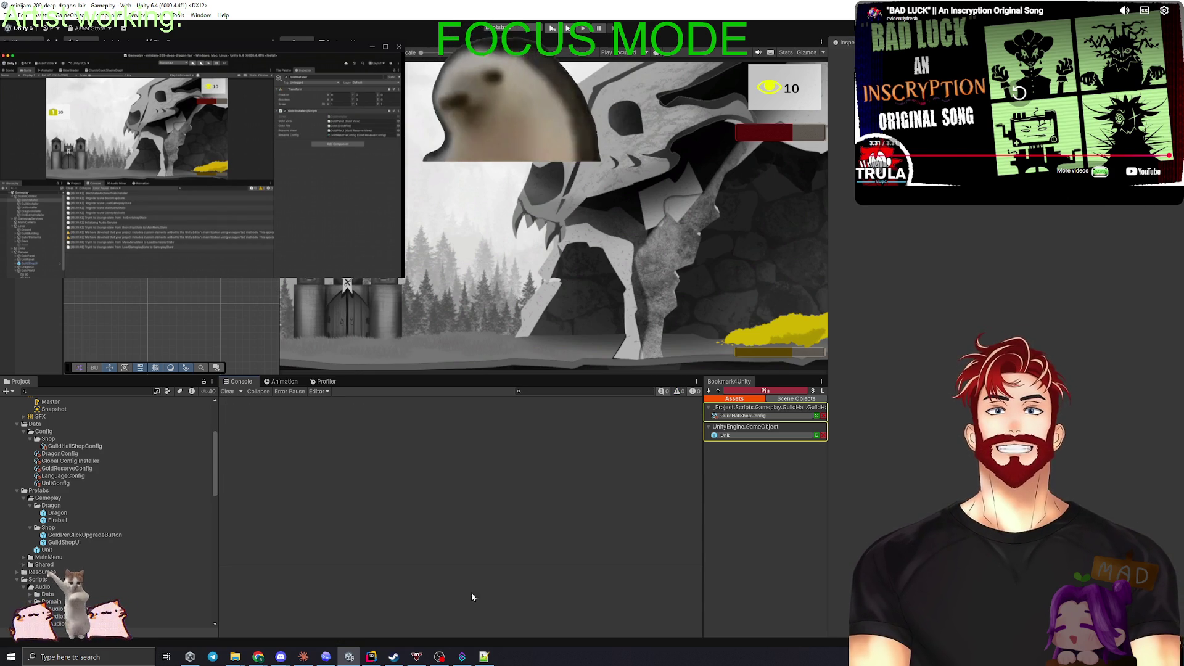
pyautogui.click(327, 656)
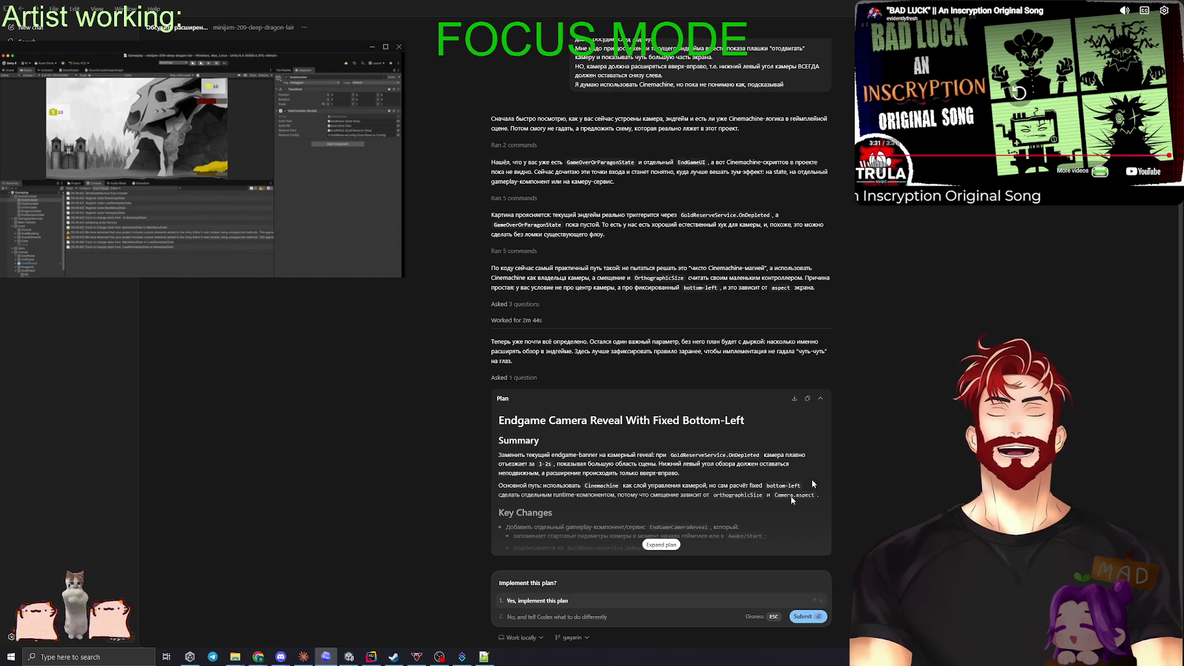
# Step: Expand the camera reveal plan, enlarge the text, and read Key Changes, Test Plan and Assumptions
pyautogui.click(661, 544)
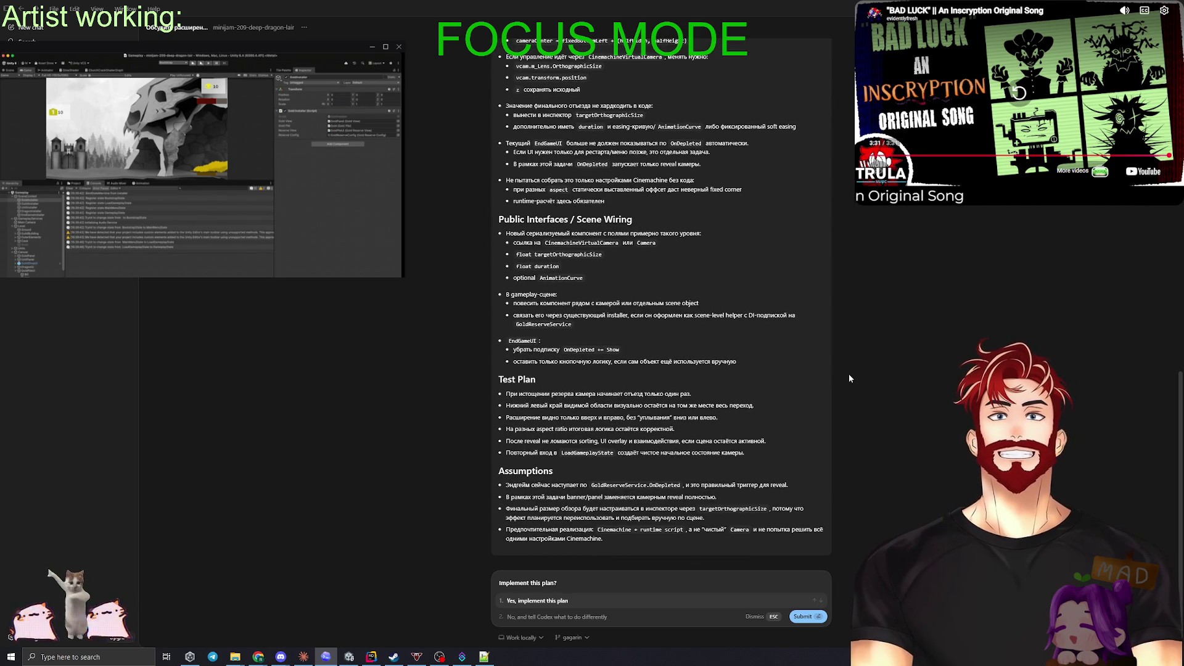
pyautogui.hotkey('ctrl', '+')
pyautogui.hotkey('ctrl', '+')
pyautogui.hotkey('ctrl', '+')
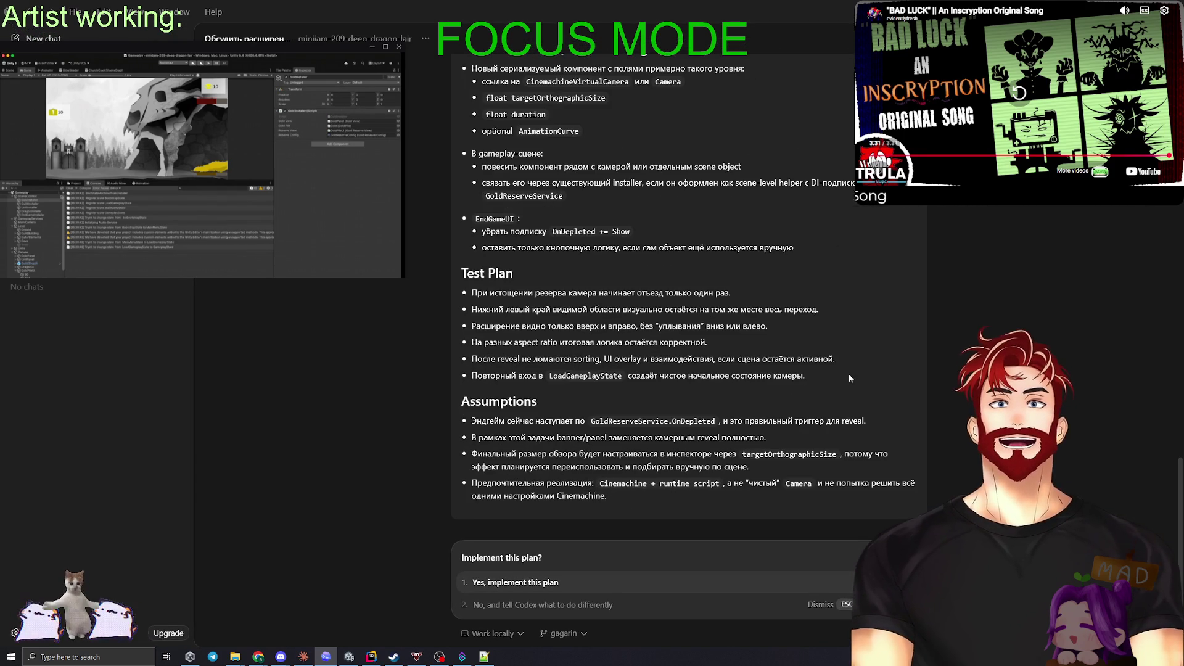
pyautogui.scroll(10, 848, 374)
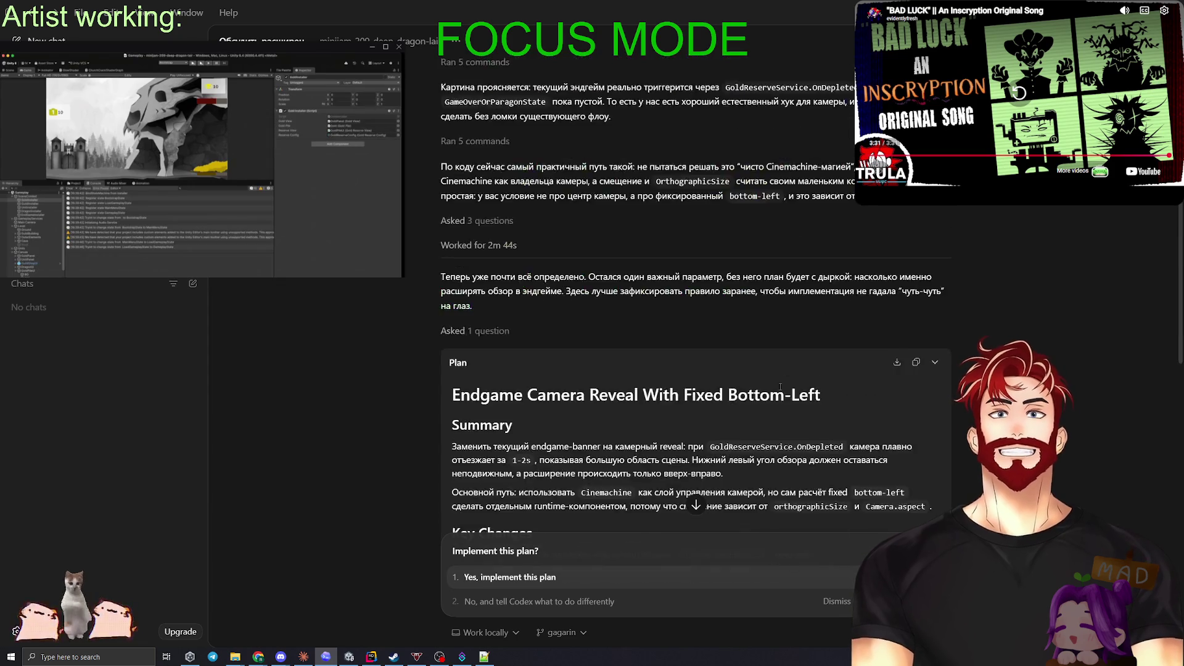
pyautogui.scroll(-3, 780, 386)
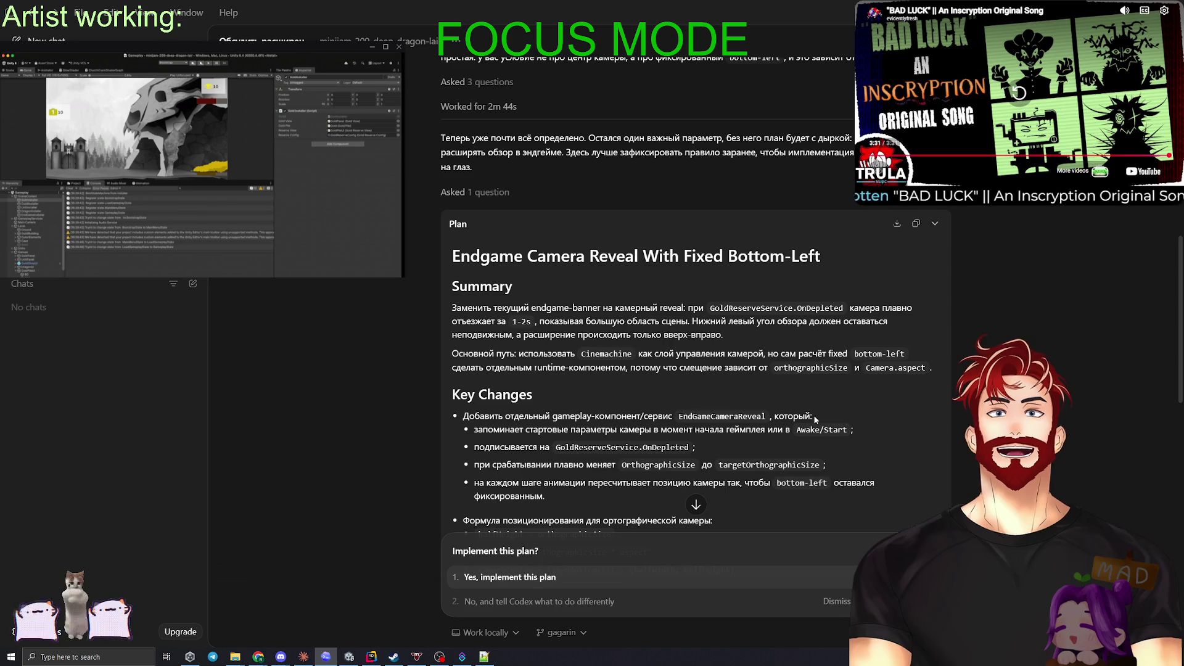
pyautogui.scroll(-3, 748, 386)
pyautogui.scroll(-3, 749, 386)
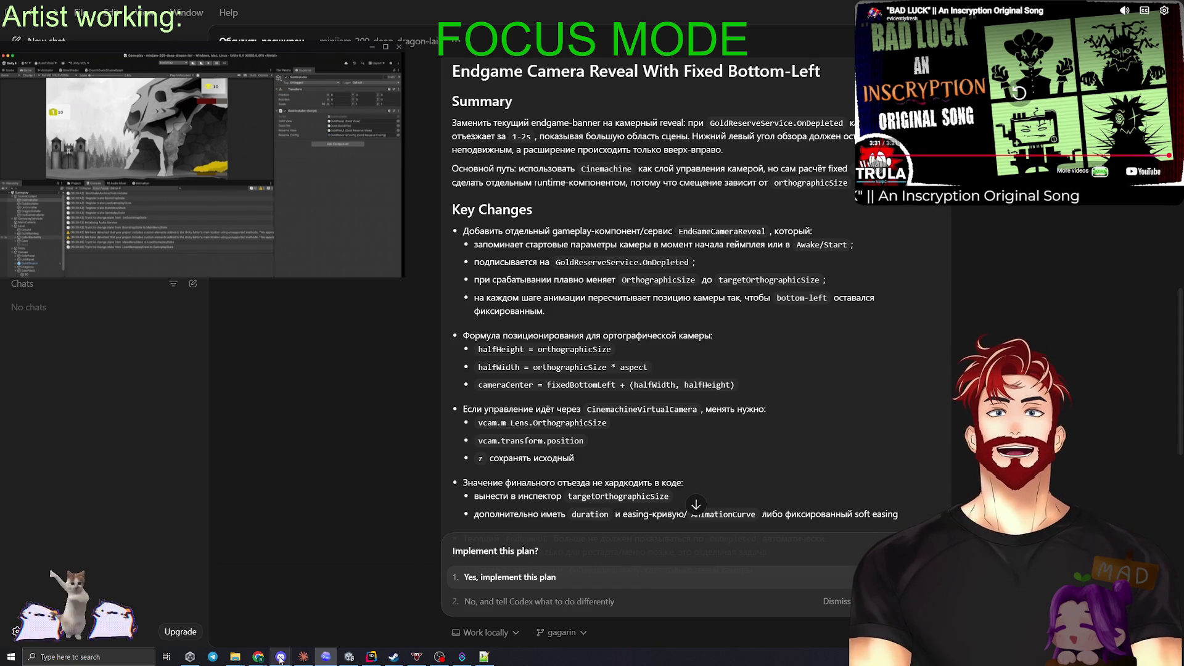
pyautogui.moveTo(264, 659)
pyautogui.click(398, 619)
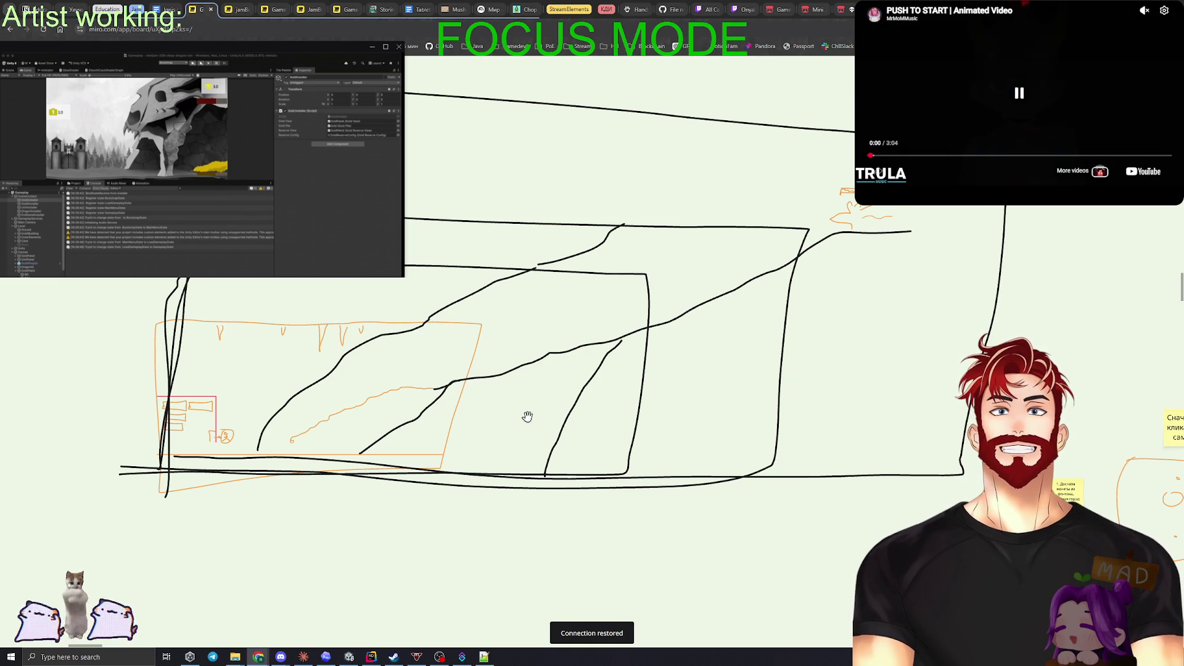
# Step: Pan the Miro board past the sketches to the task kanban and add a new GD card
pyautogui.scroll(-3, 500, 404)
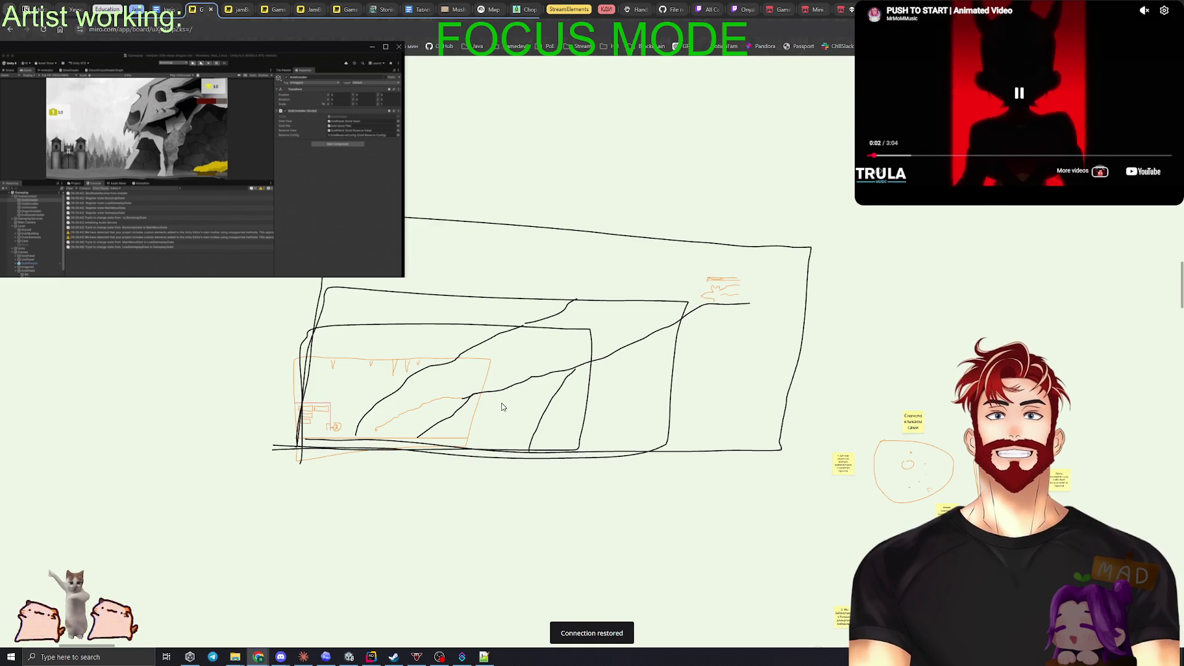
pyautogui.moveTo(714, 410); pyautogui.dragTo(507, 306)
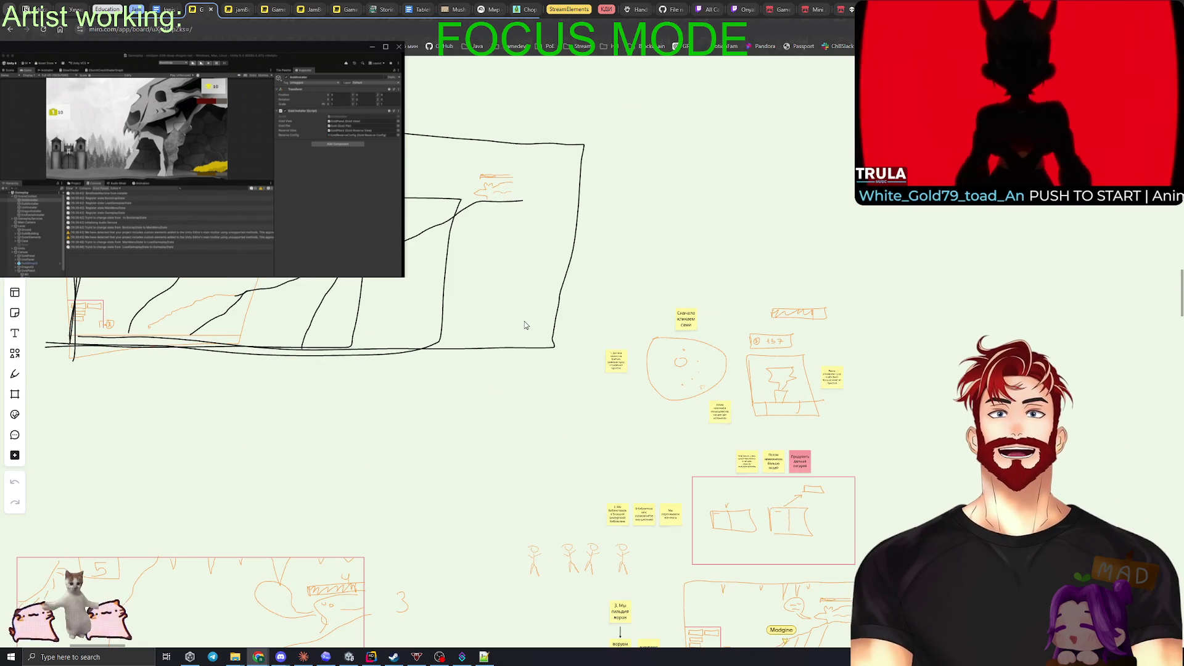
pyautogui.scroll(-3, 524, 325)
pyautogui.moveTo(841, 501)
pyautogui.mouseDown()
pyautogui.moveTo(761, 420)
pyautogui.moveTo(703, 394)
pyautogui.moveTo(475, 431)
pyautogui.mouseUp()
pyautogui.moveTo(374, 507); pyautogui.dragTo(692, 400)
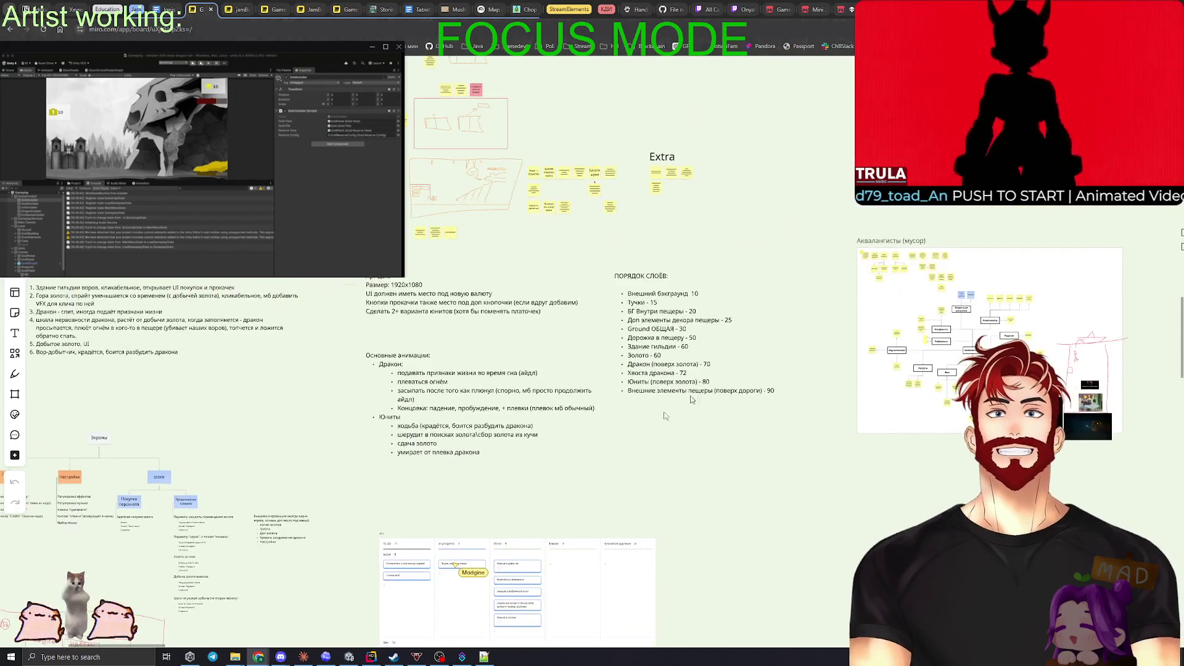
pyautogui.scroll(-2, 691, 399)
pyautogui.moveTo(728, 561); pyautogui.dragTo(744, 361)
pyautogui.scroll(5, 545, 425)
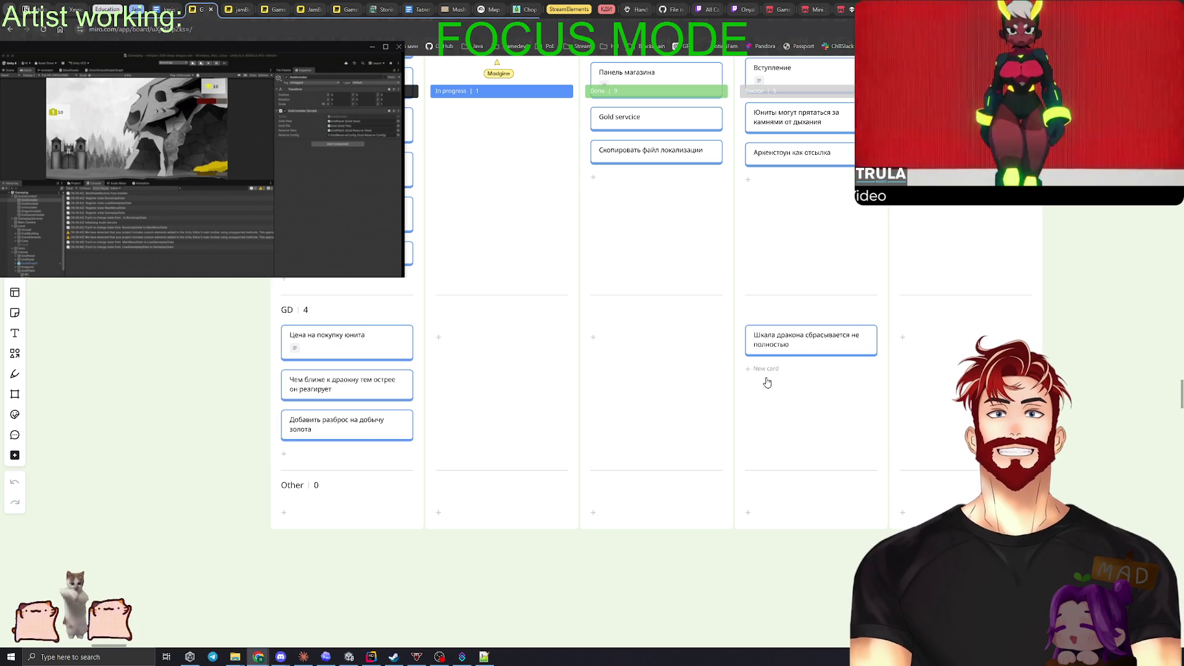
pyautogui.click(763, 375)
# Step: Move Грейды, Дракон and Вынести настройки в СО into Done, then add a new Dev card
pyautogui.scroll(3, 200, 306)
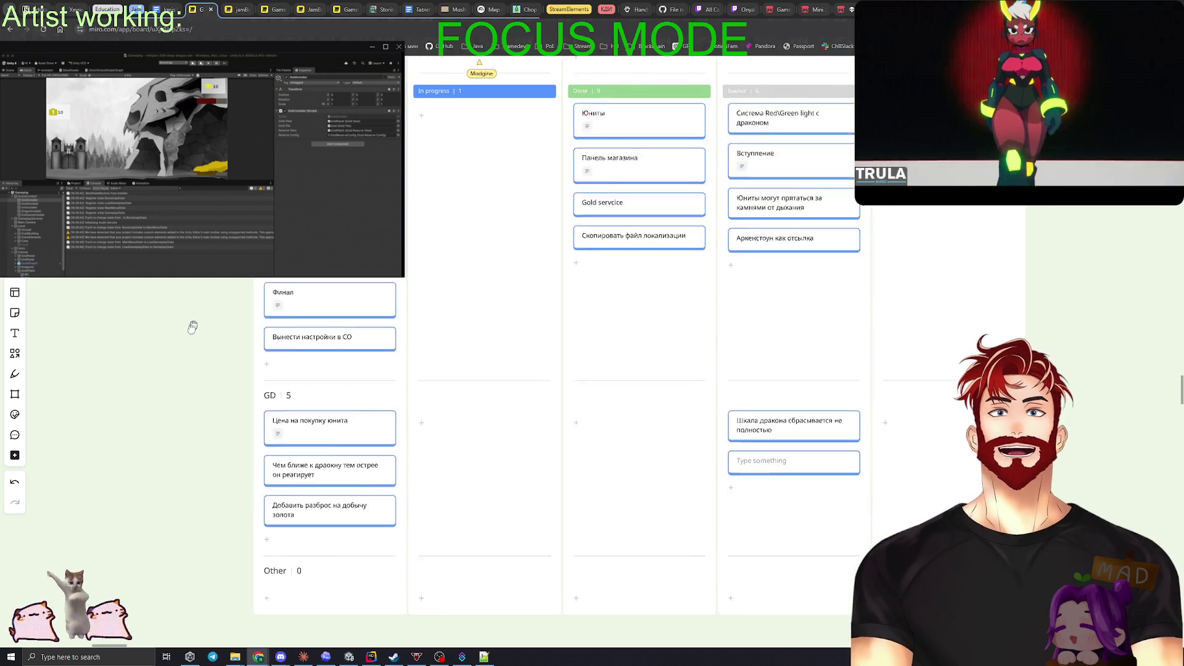
pyautogui.moveTo(370, 292)
pyautogui.mouseDown()
pyautogui.moveTo(566, 227)
pyautogui.moveTo(586, 203)
pyautogui.moveTo(318, 308)
pyautogui.mouseUp()
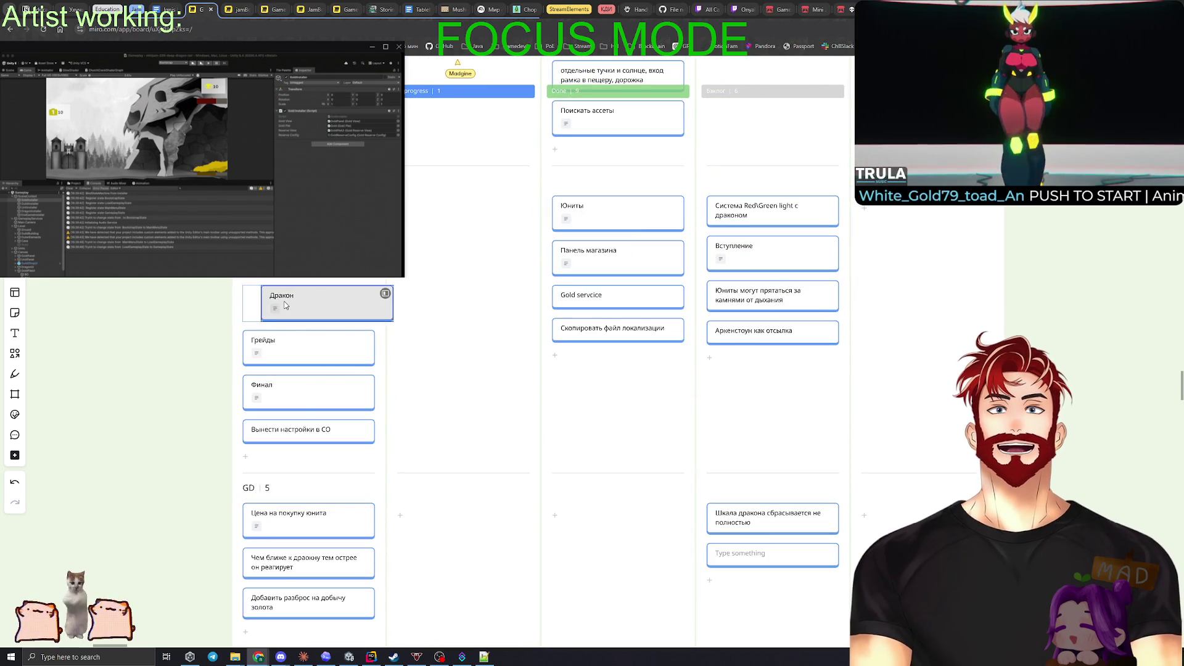
pyautogui.moveTo(276, 345); pyautogui.dragTo(610, 211)
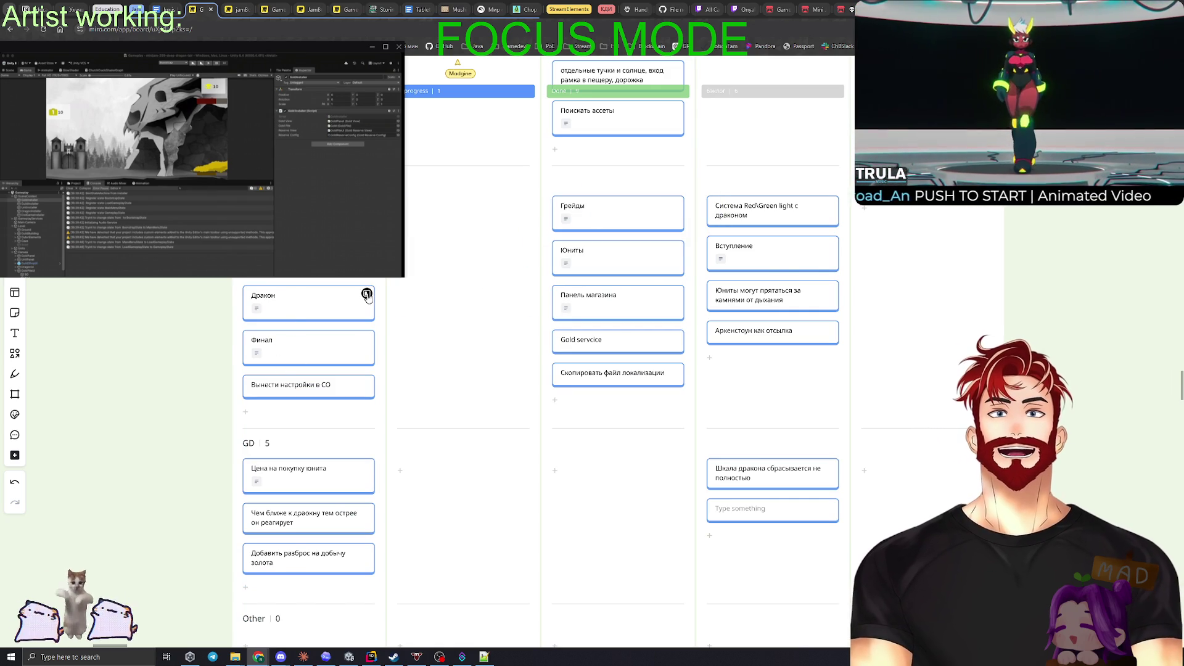
pyautogui.click(367, 294)
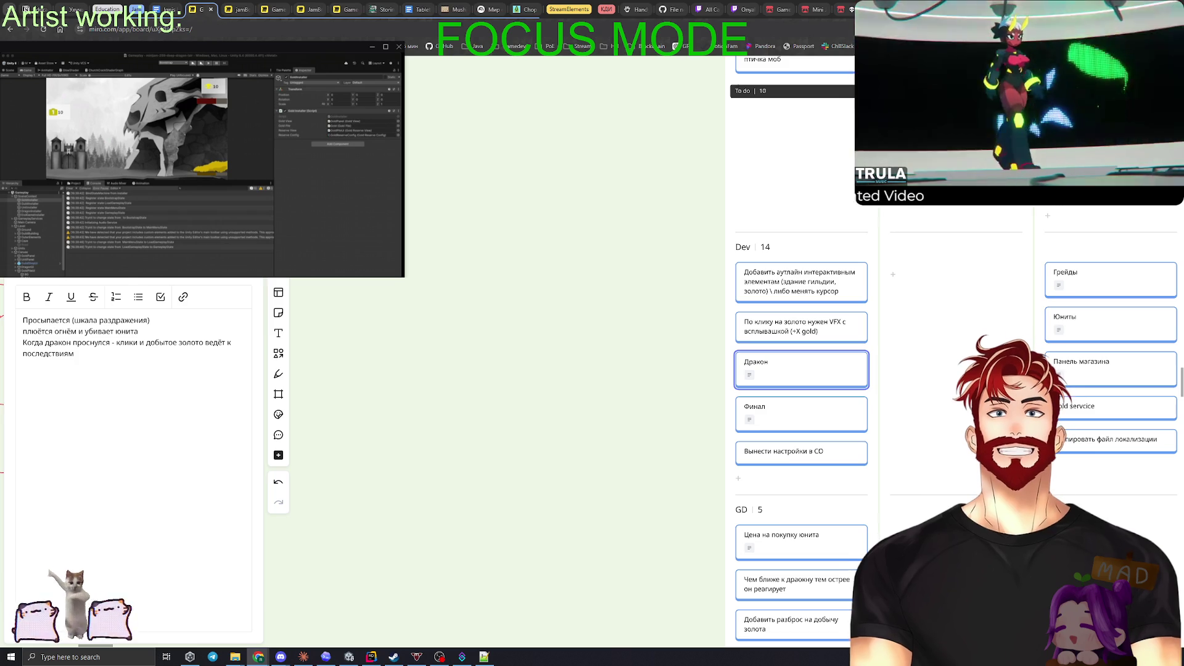
pyautogui.click(672, 378)
pyautogui.moveTo(747, 370); pyautogui.dragTo(1069, 270)
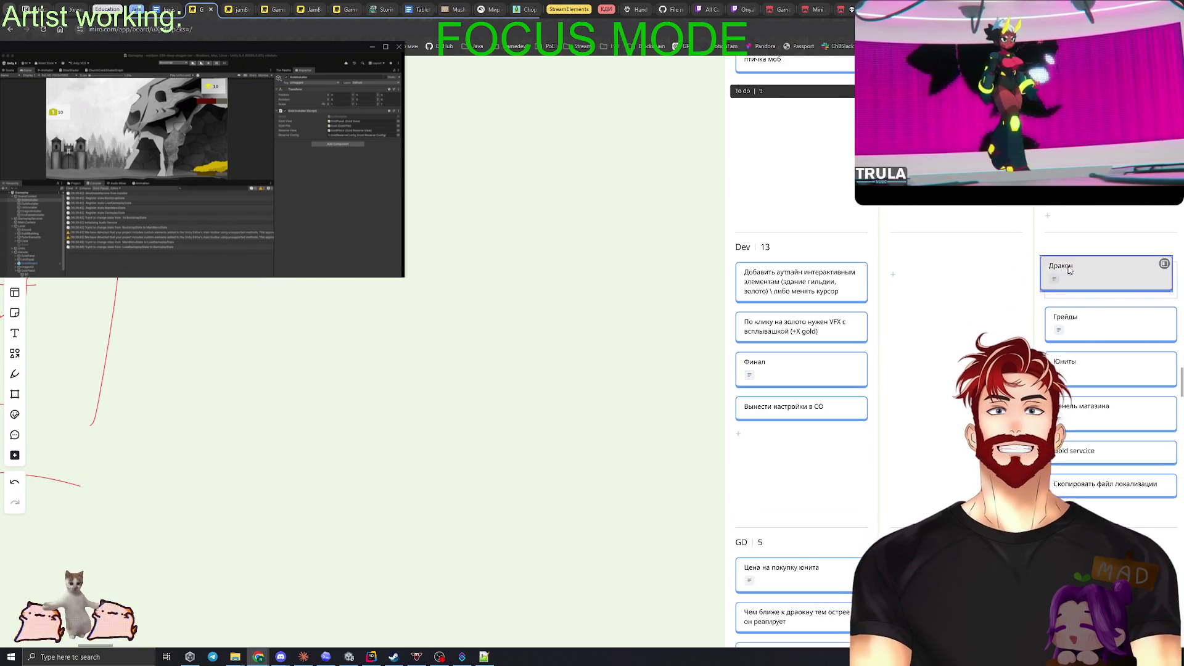
pyautogui.hscroll(5, 606, 327)
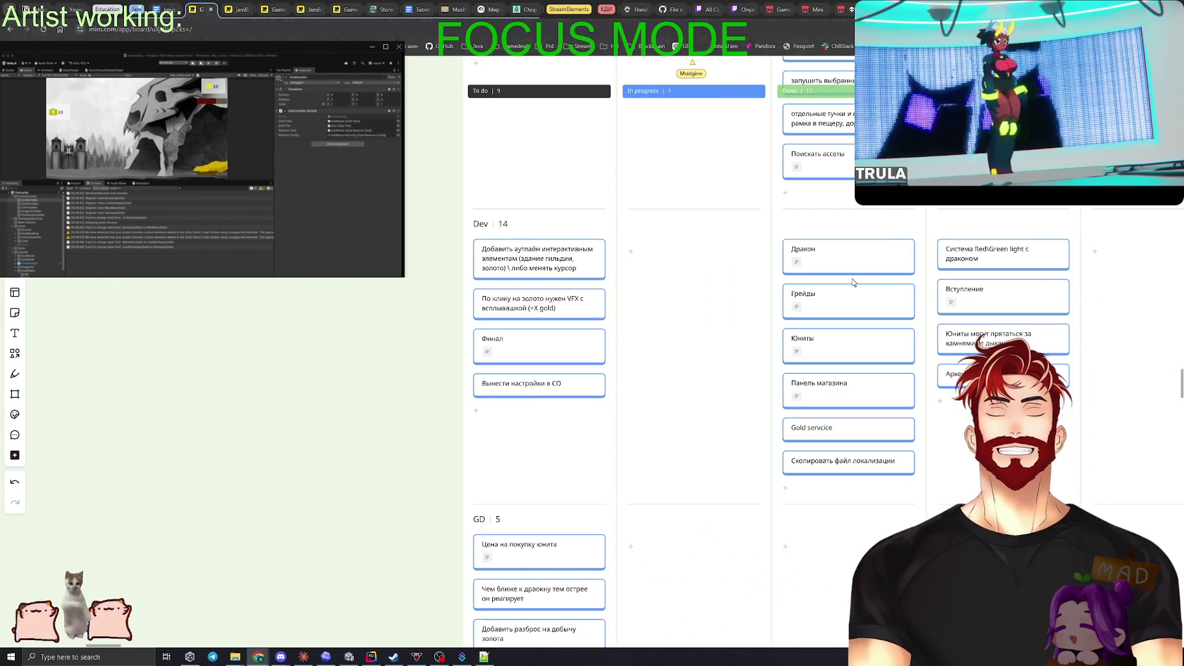
pyautogui.moveTo(517, 383); pyautogui.dragTo(826, 250)
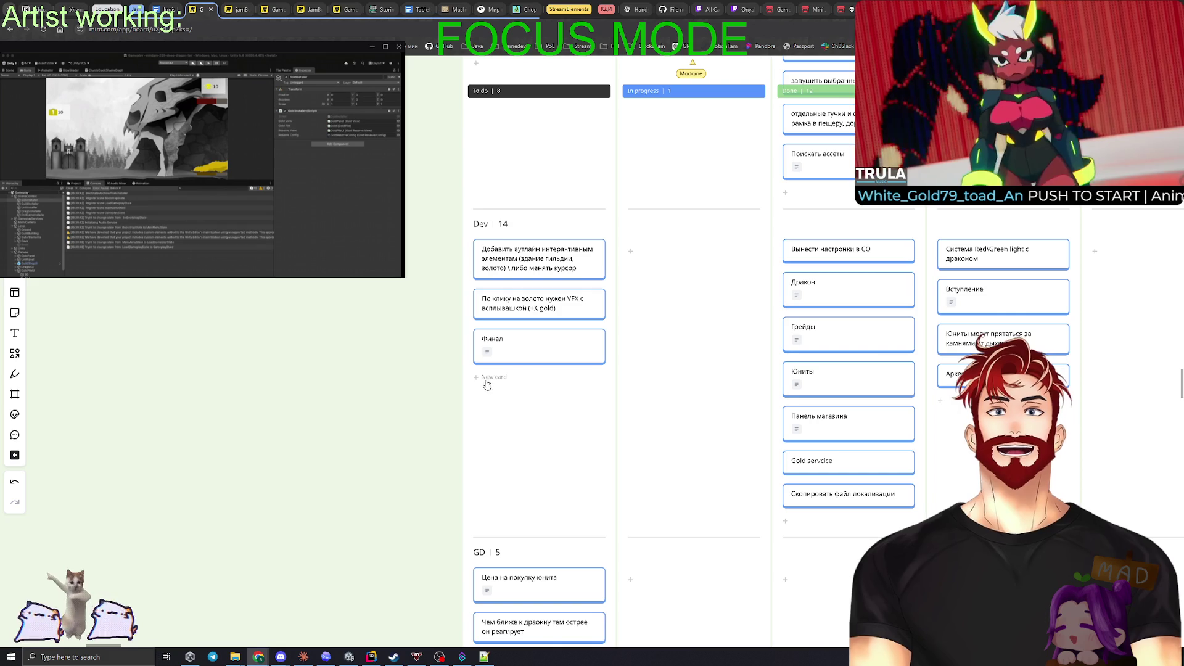
pyautogui.click(941, 402)
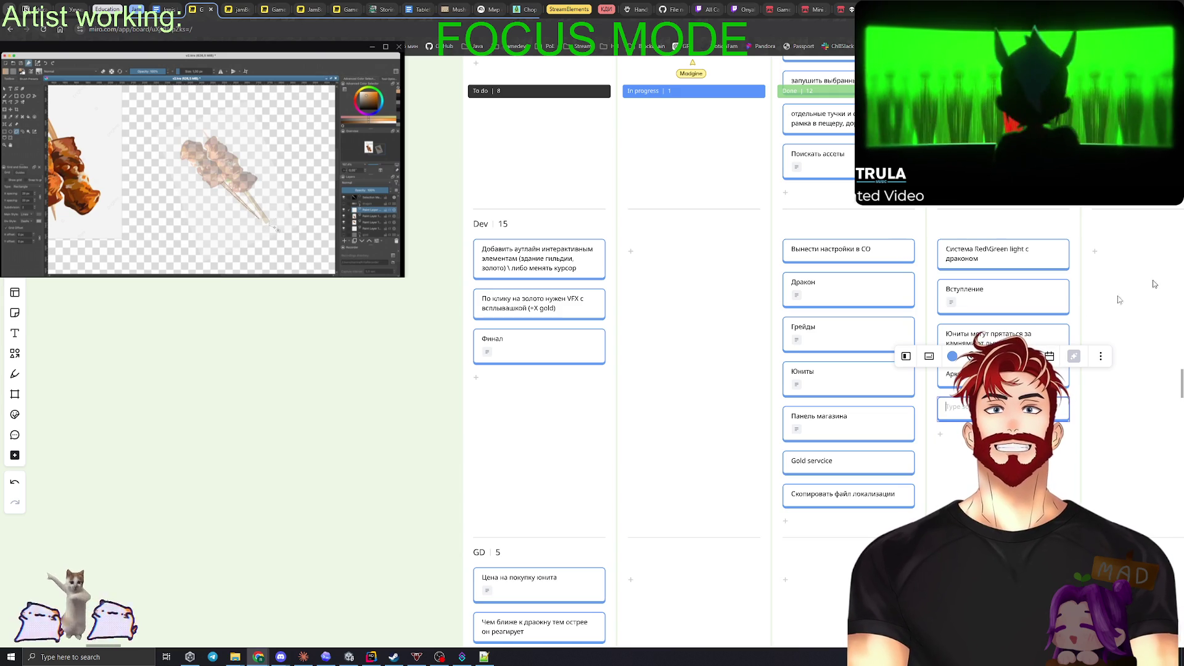
# Step: Finish the partly hidden card's text with 'предела', then add a new empty Dev card
pyautogui.write('Yt gkto')
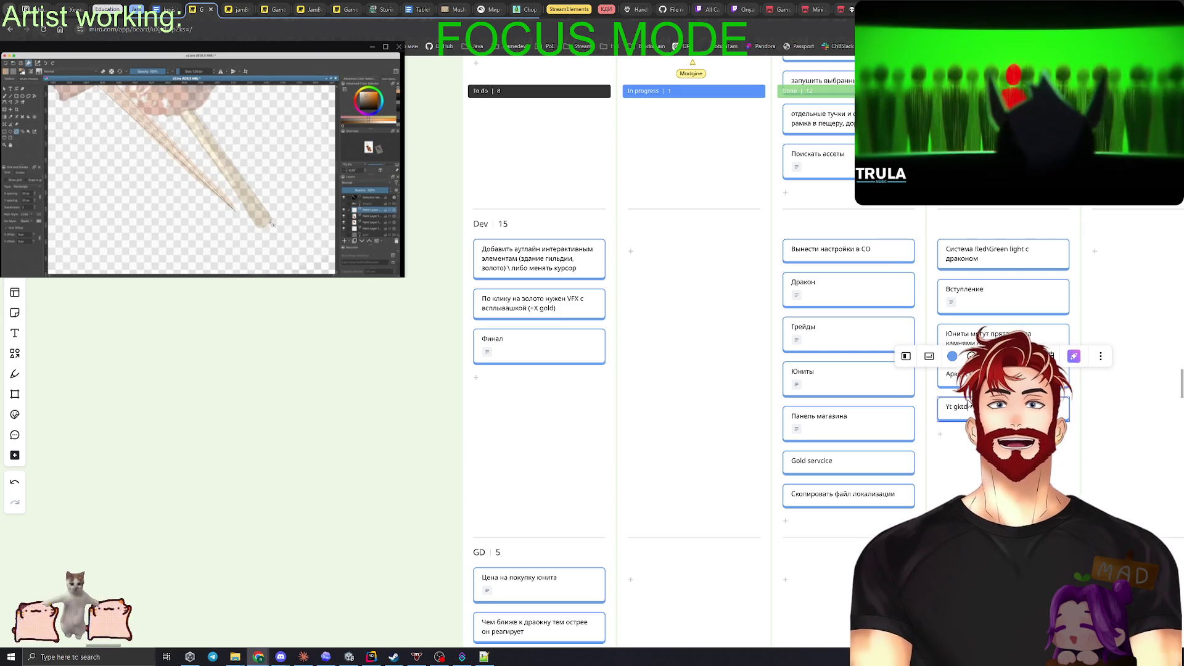
pyautogui.write('Не плев')
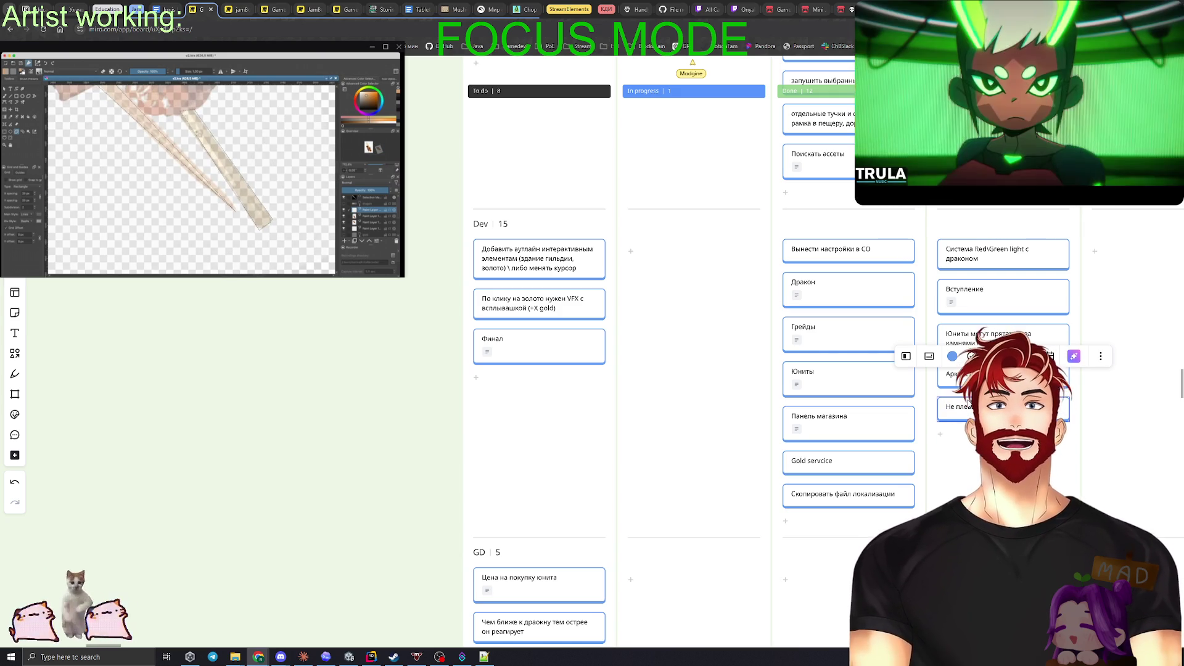
pyautogui.write('предела')
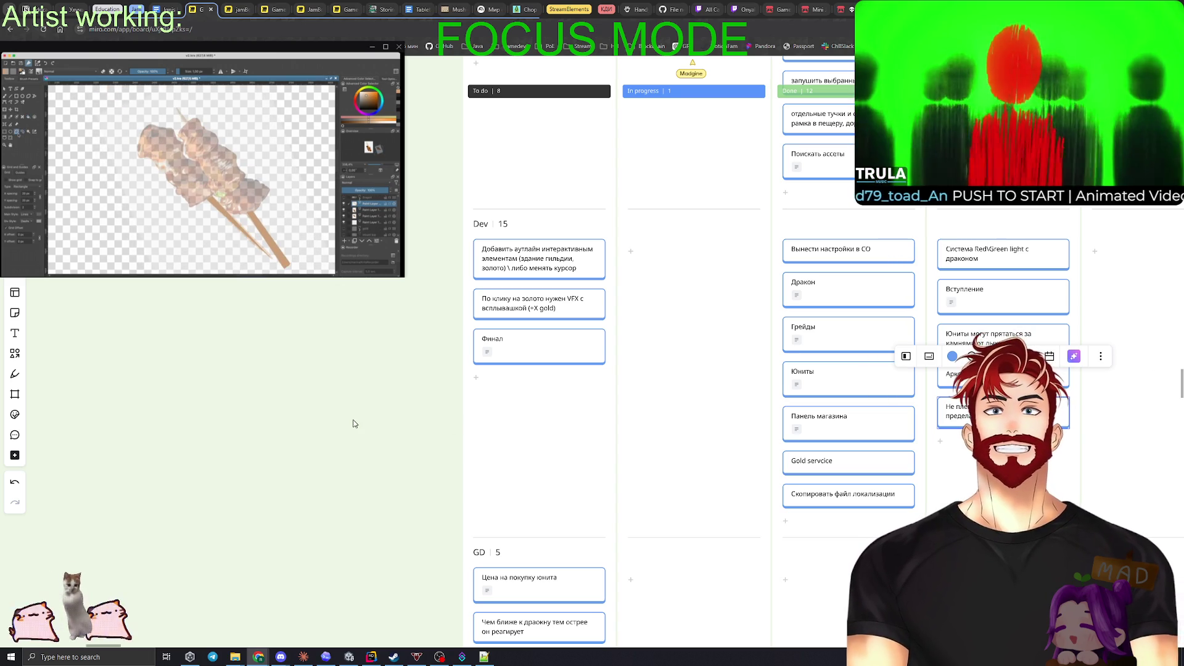
pyautogui.click(354, 423)
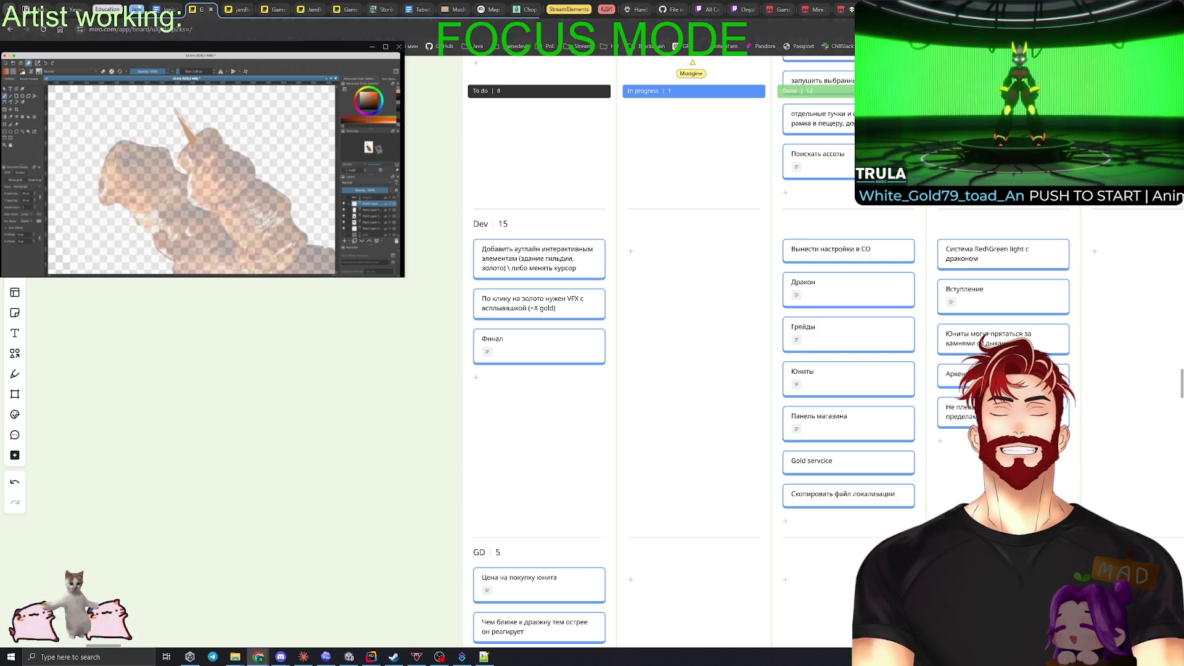
pyautogui.click(476, 380)
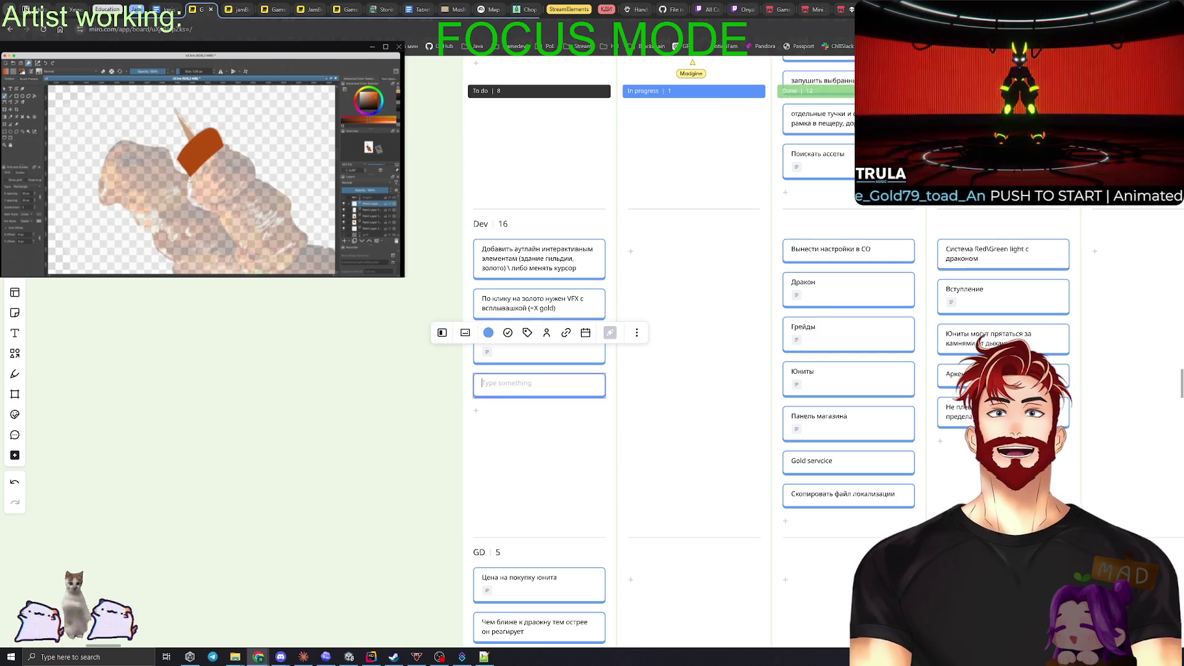
# Step: Write 'Выделить как-то золото, чтобы человек понял что оно кликабельное, например добавить VFX' in the card
pyautogui.write('Выделит')
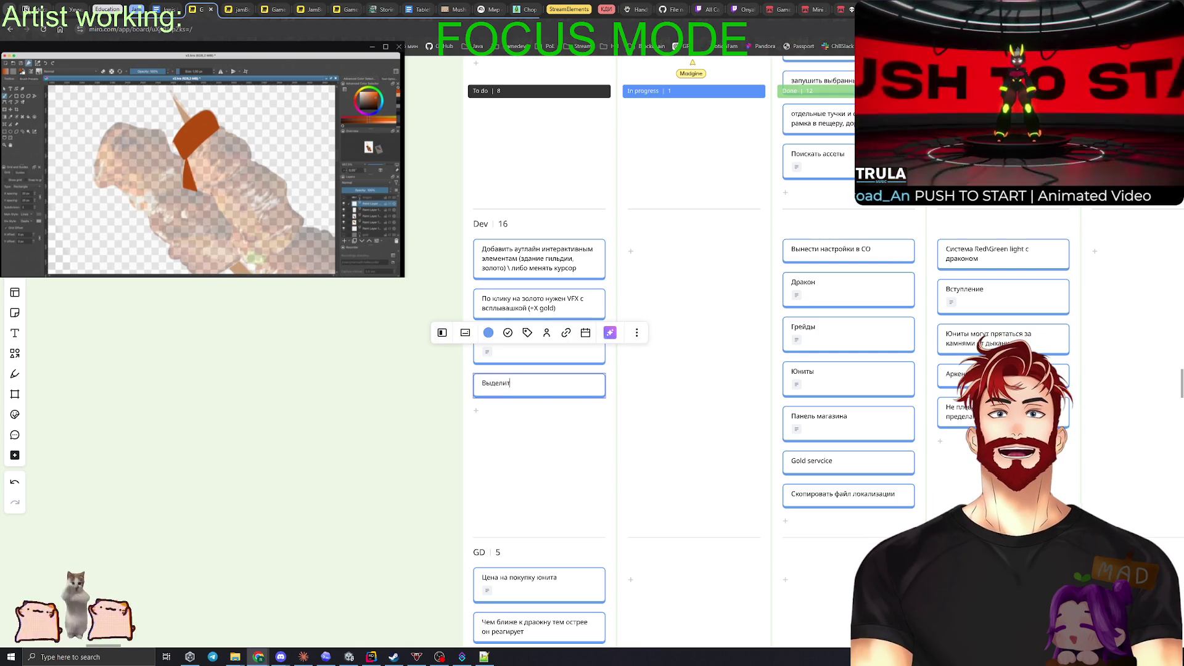
pyautogui.write('ь как-то зо')
pyautogui.write('лт')
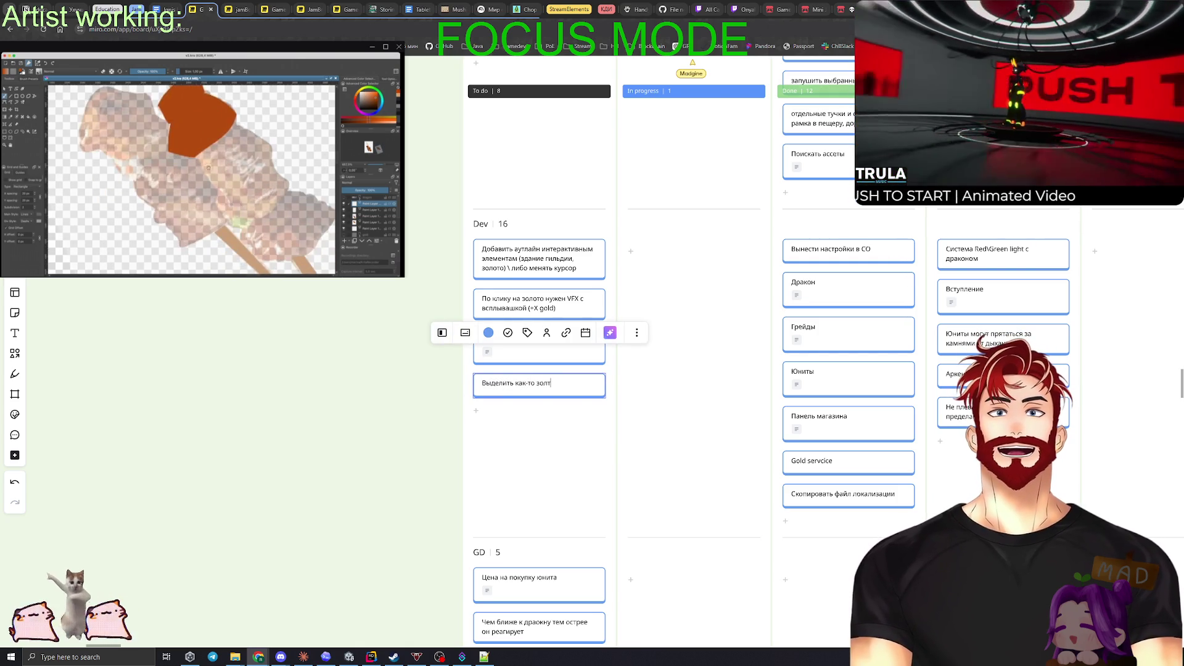
pyautogui.press('BackSpace')
pyautogui.write('ото, чтобы че')
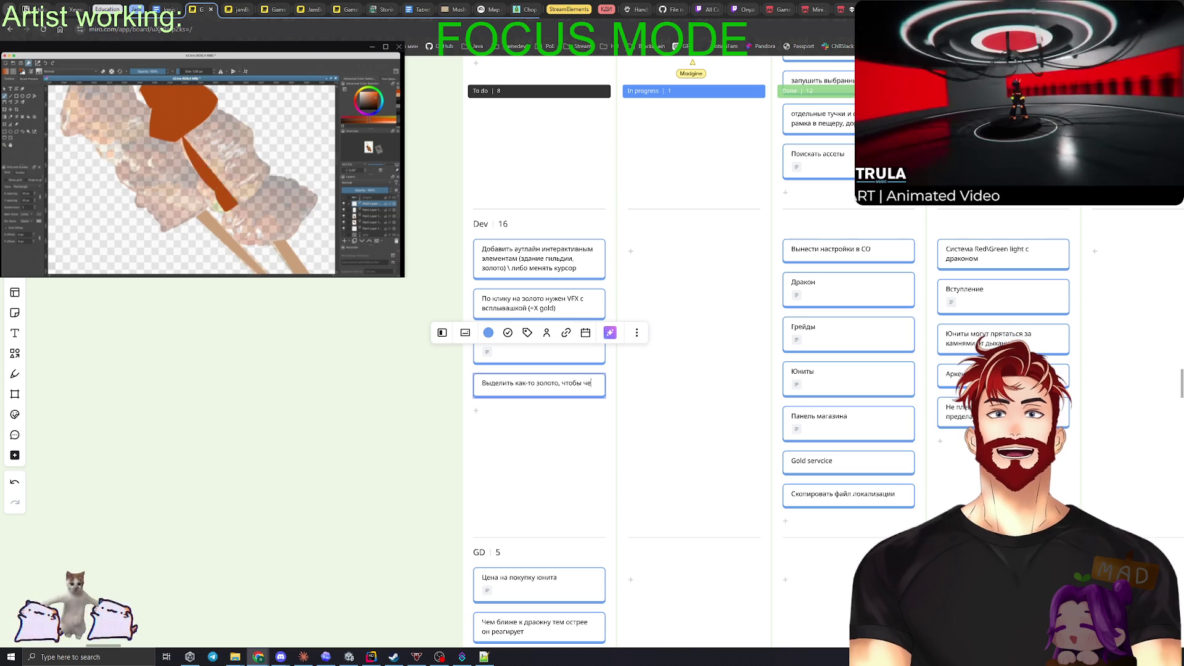
pyautogui.write('ловек понял что о')
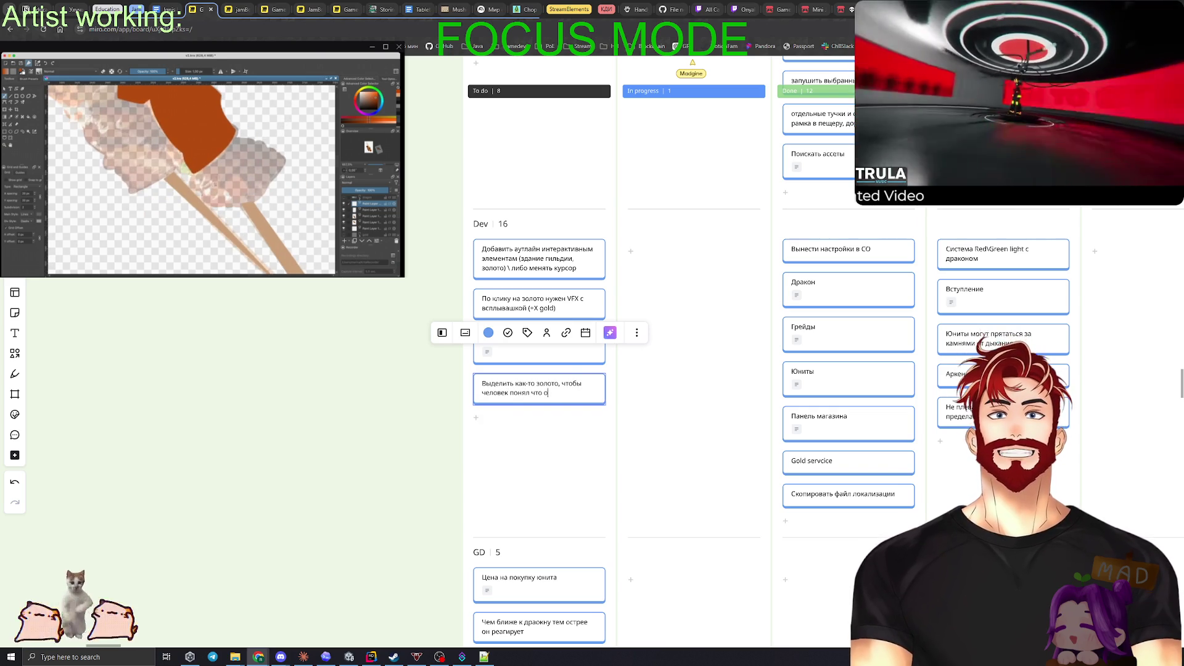
pyautogui.write('но кликабе')
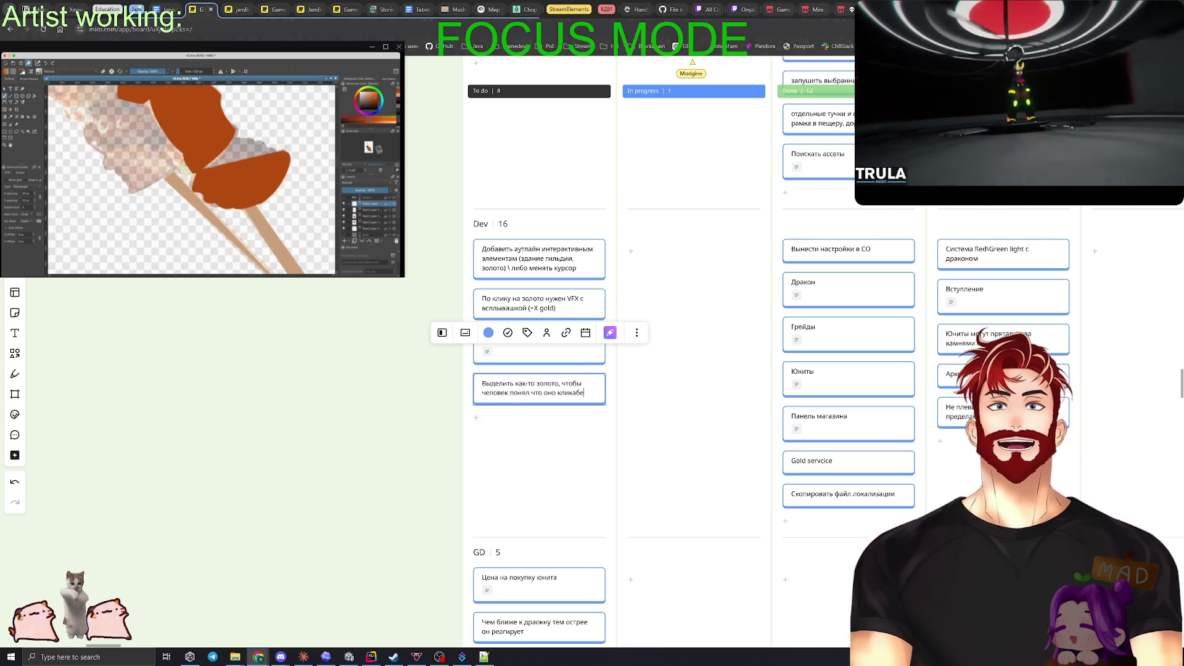
pyautogui.write('льное, анприме')
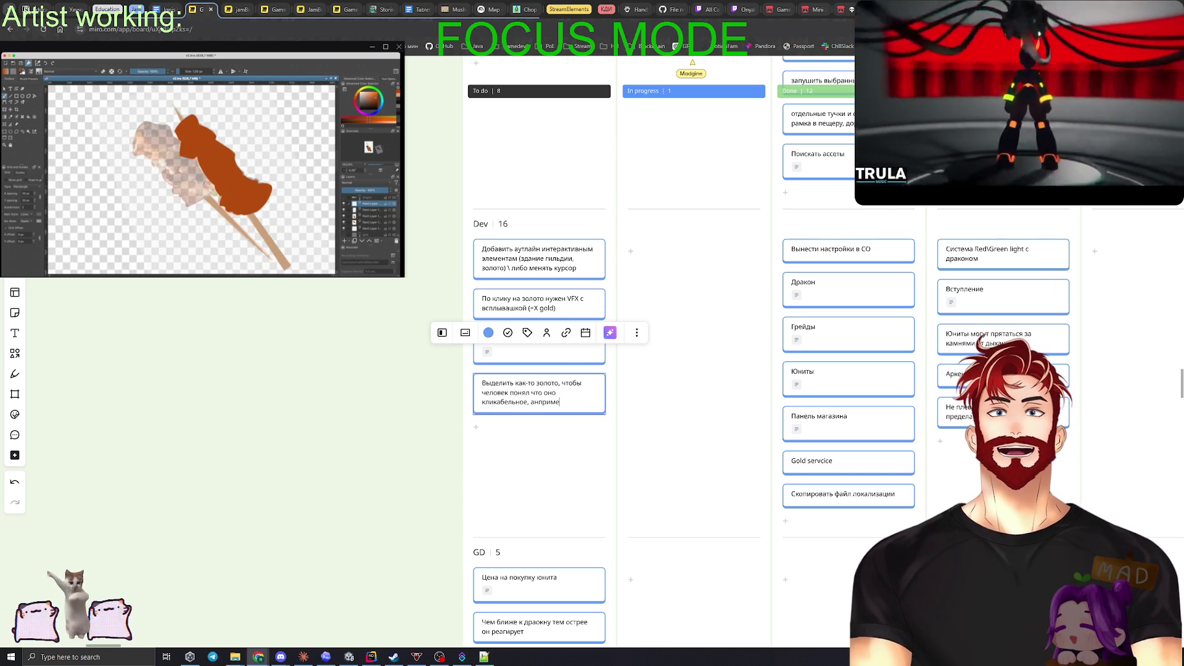
pyautogui.press('BackSpace')
pyautogui.press('BackSpace')
pyautogui.press('BackSpace')
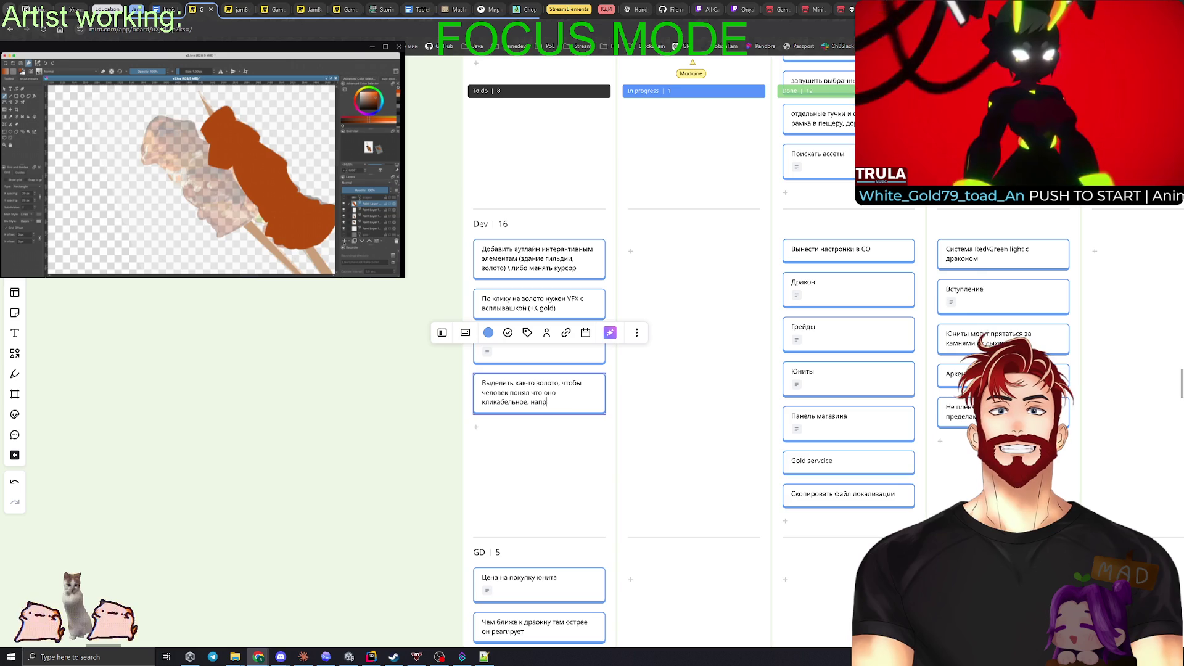
pyautogui.write('добавить МАЧ')
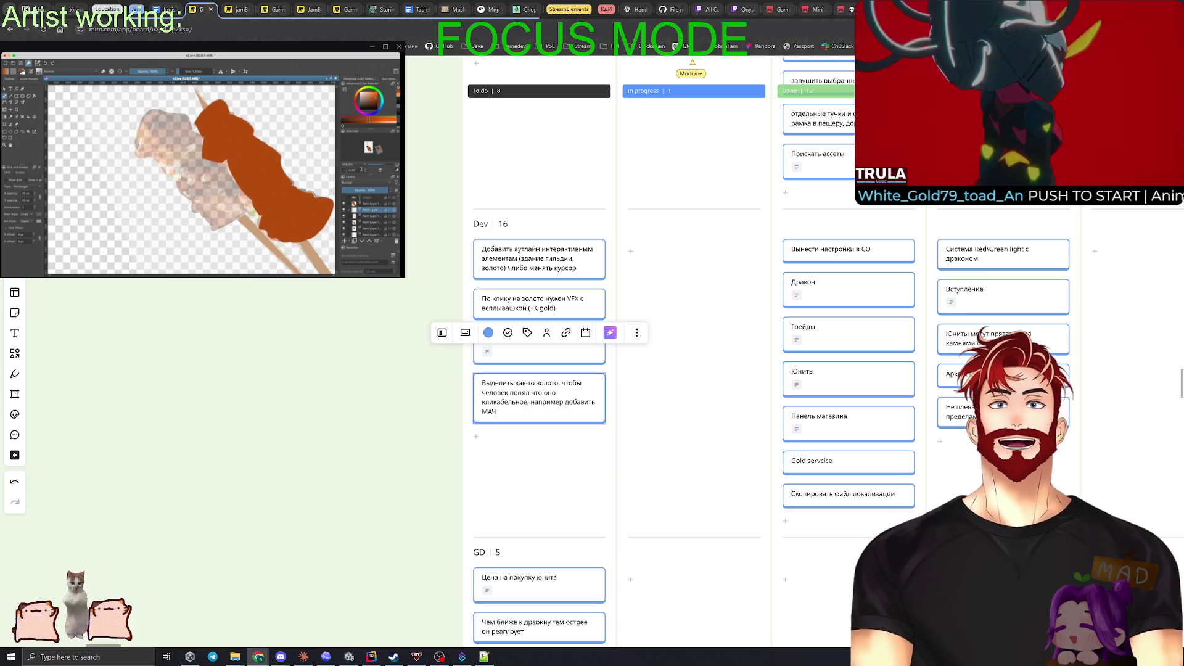
pyautogui.press('BackSpace')
pyautogui.press('BackSpace')
pyautogui.write('VFX')
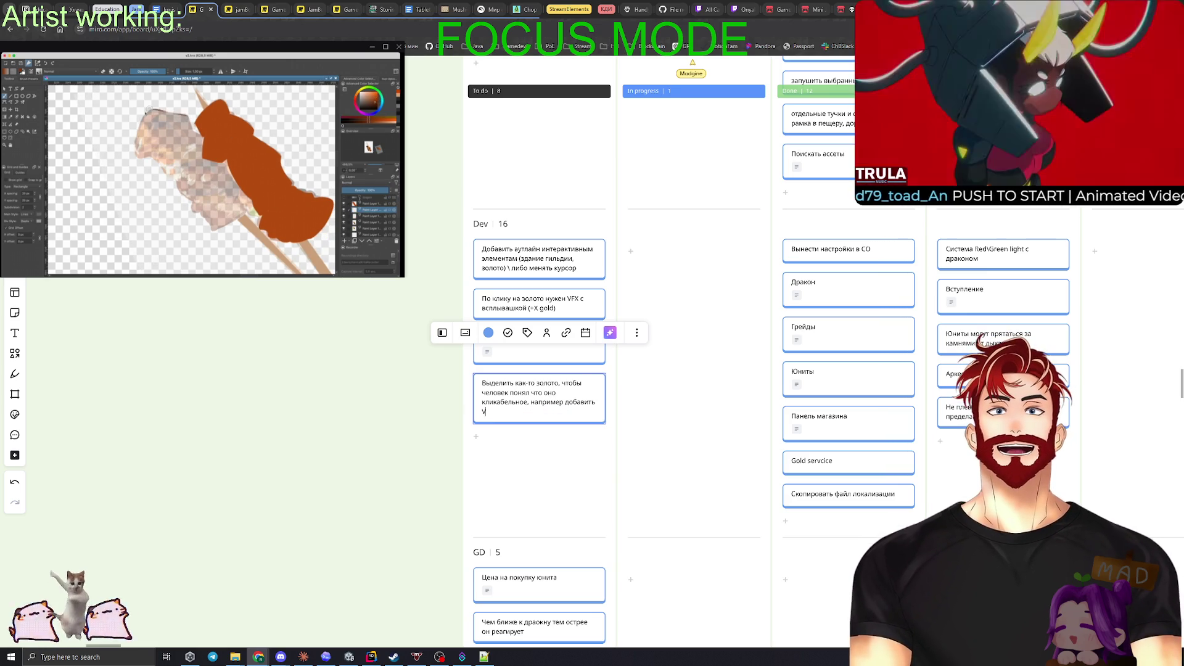
pyautogui.click(392, 389)
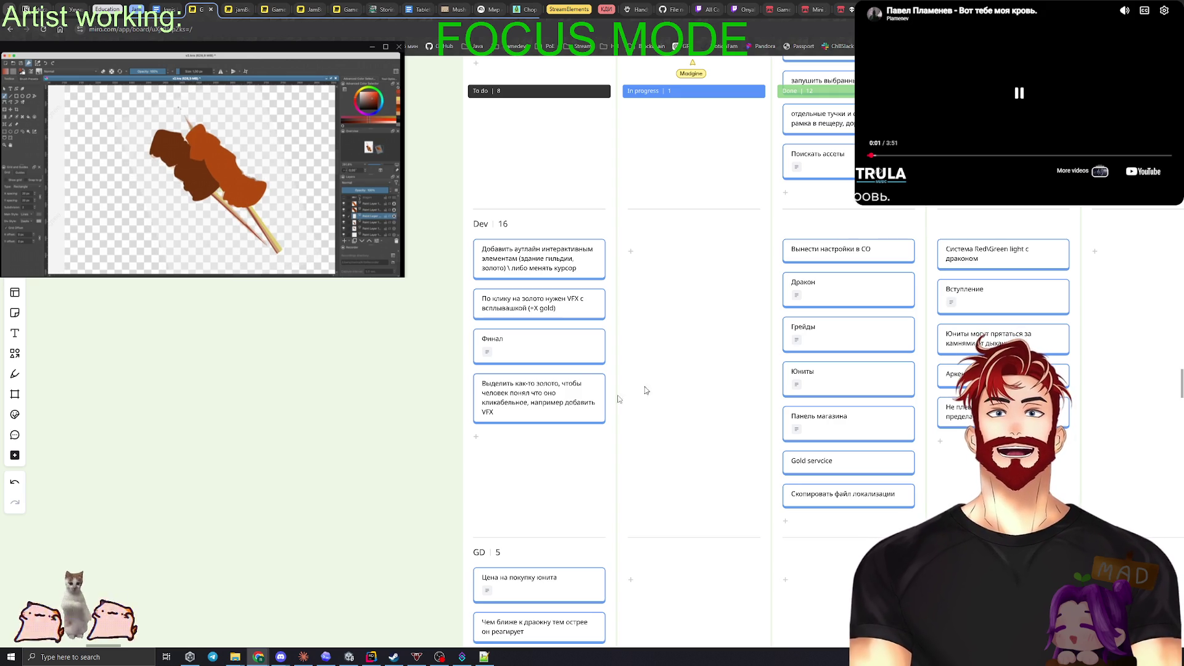
# Step: Select DragonConfig in Unity's Project panel and review its settings in the Inspector
pyautogui.click(371, 656)
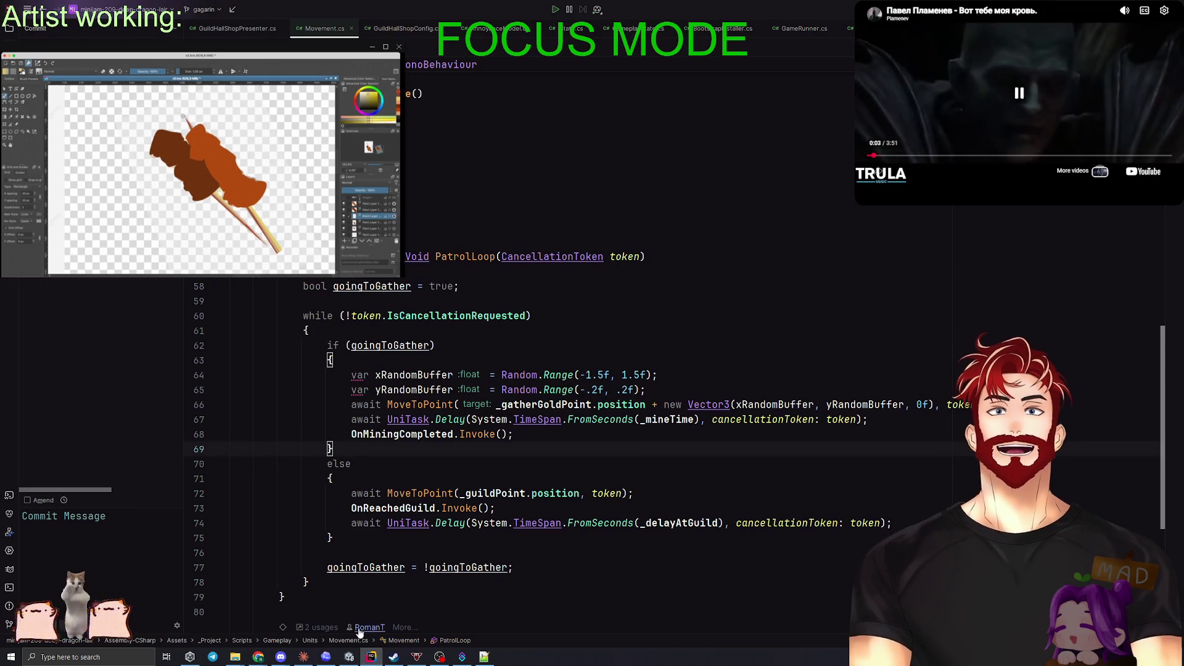
pyautogui.click(349, 657)
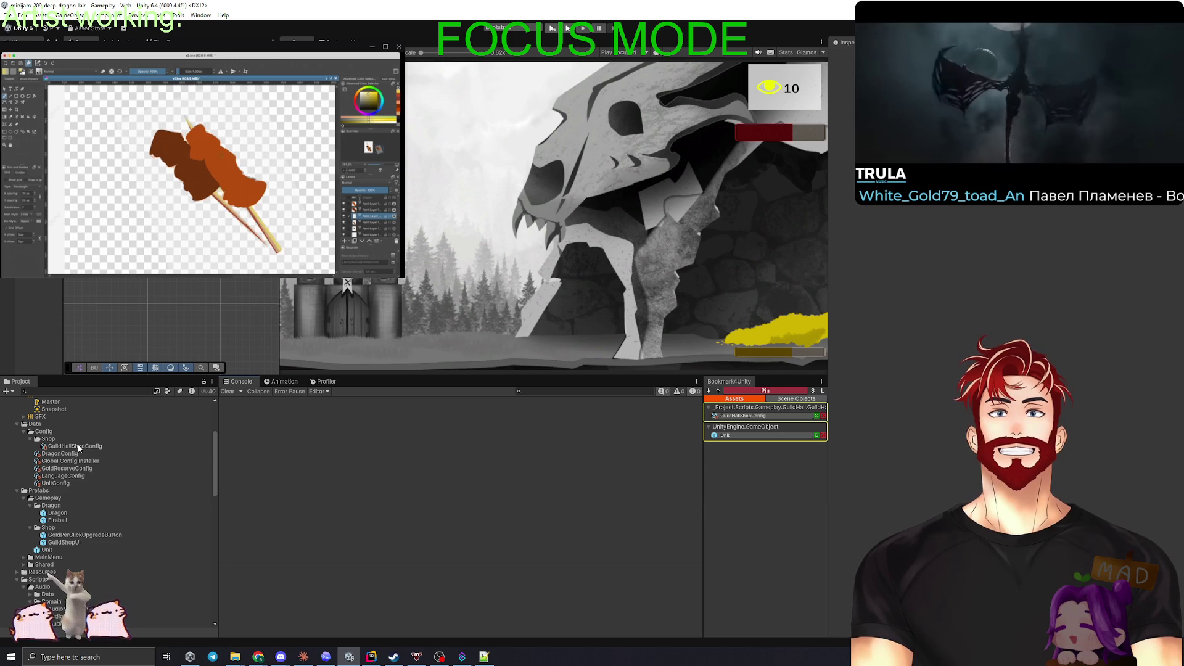
pyautogui.click(61, 457)
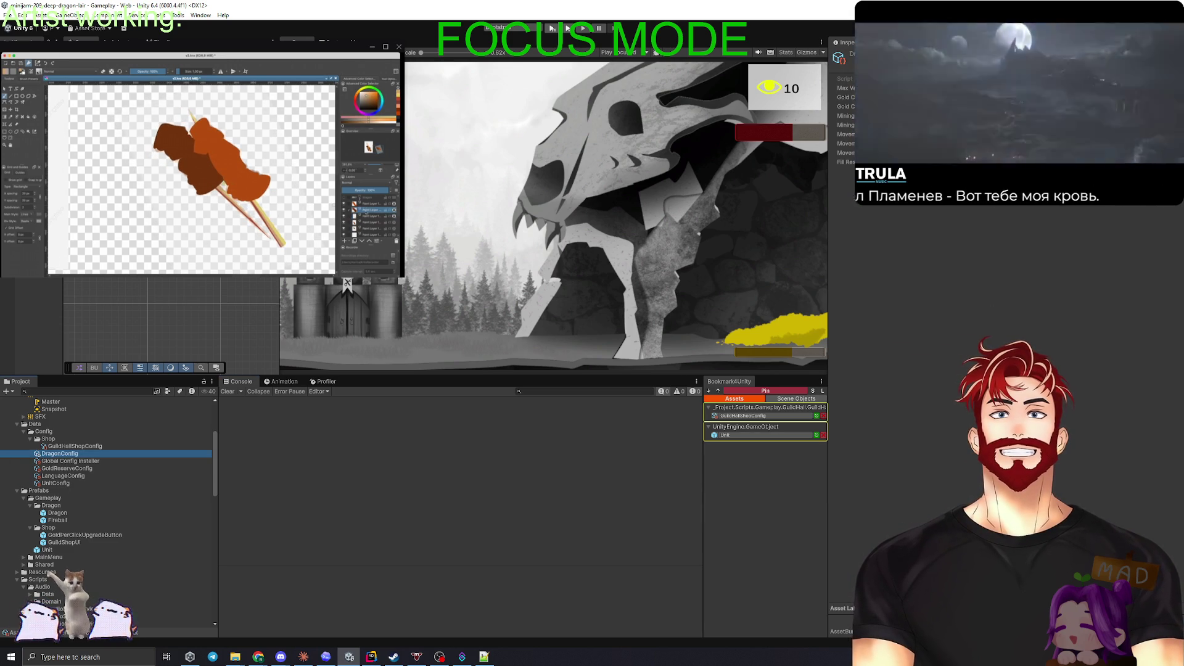
pyautogui.click(845, 87)
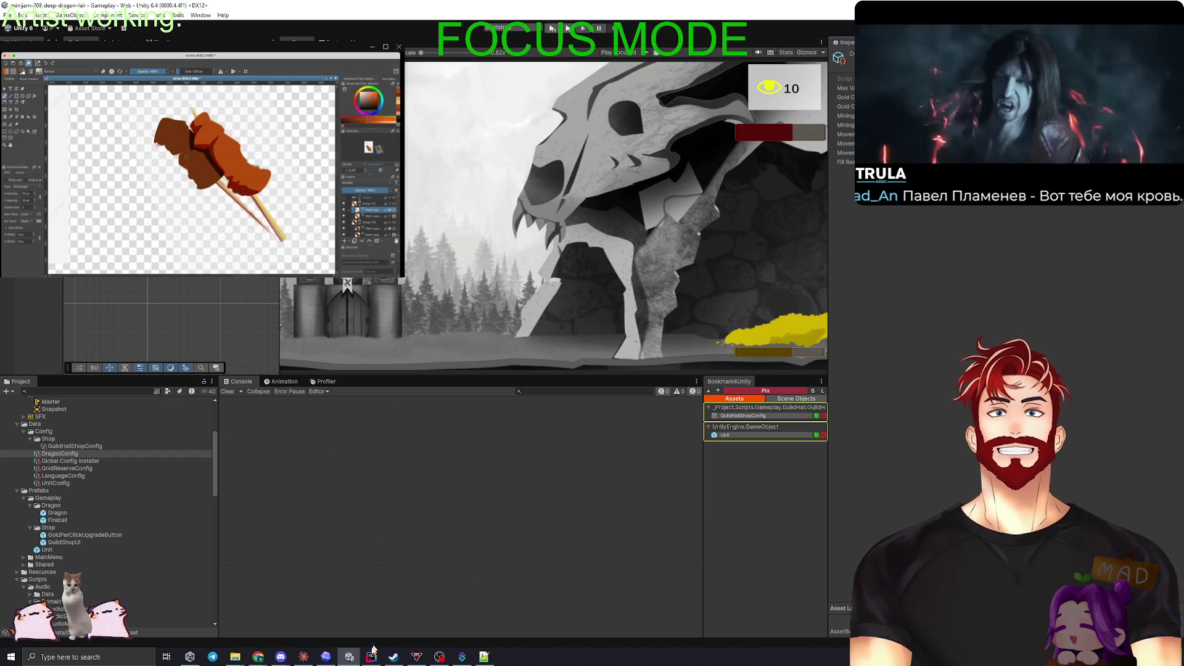
# Step: Glance at the itch.io edit page, then return to Miro and add another empty Dev card
pyautogui.moveTo(263, 660)
pyautogui.click(275, 604)
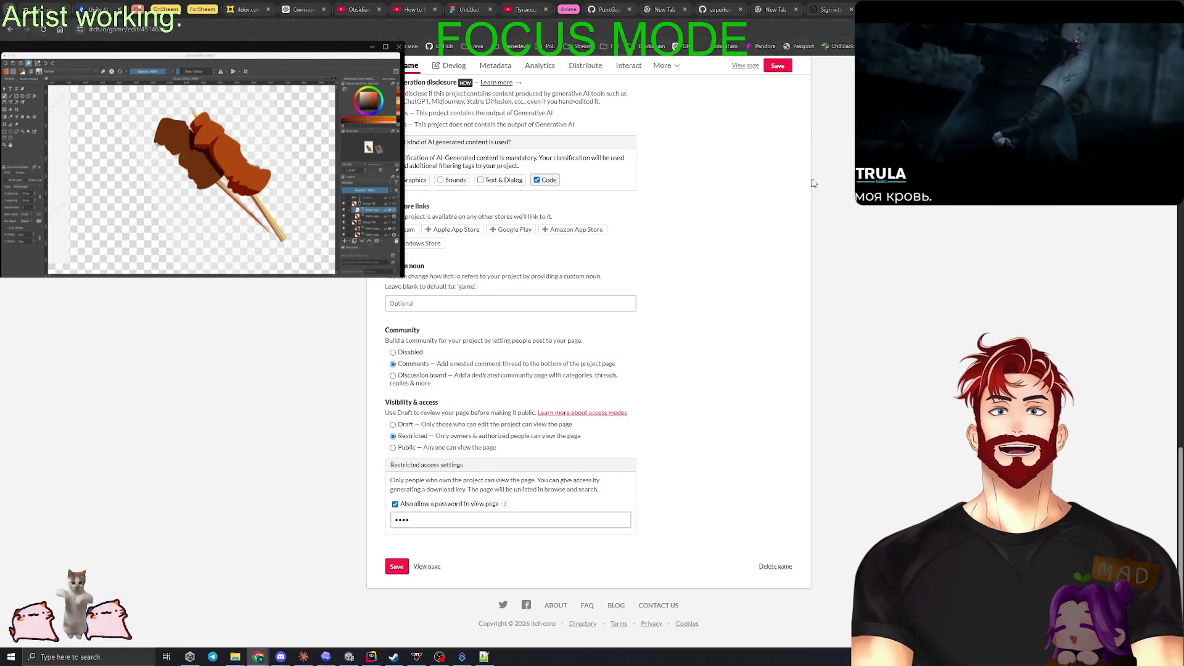
pyautogui.hotkey('alt', 'Tab')
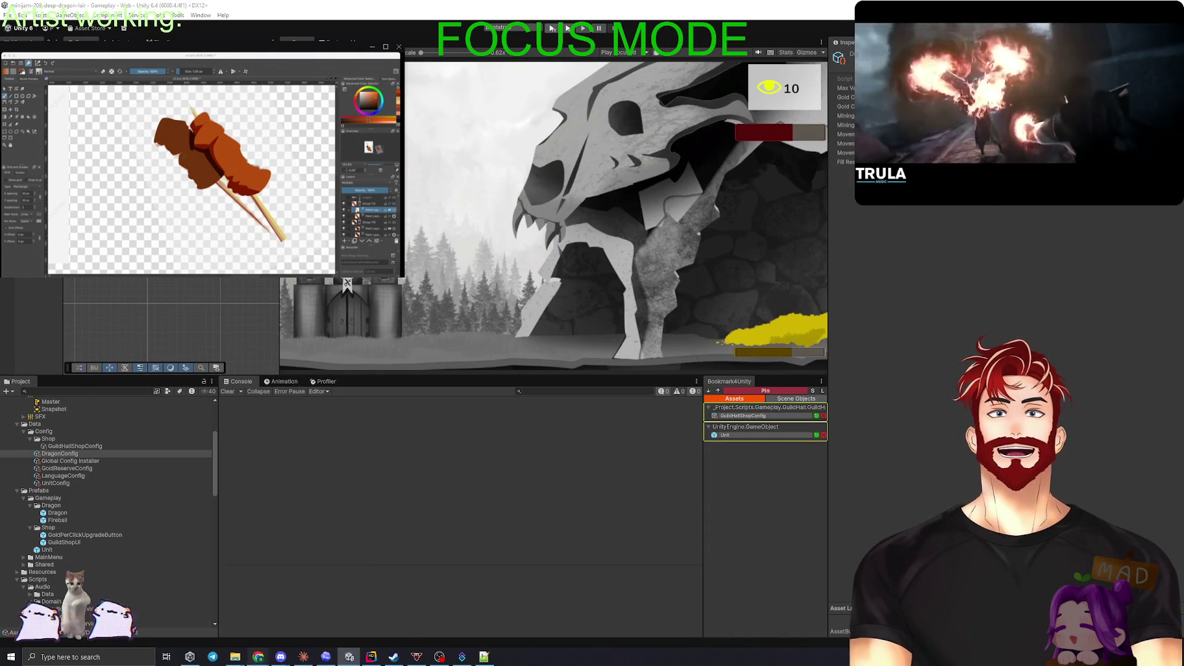
pyautogui.click(251, 613)
pyautogui.click(480, 438)
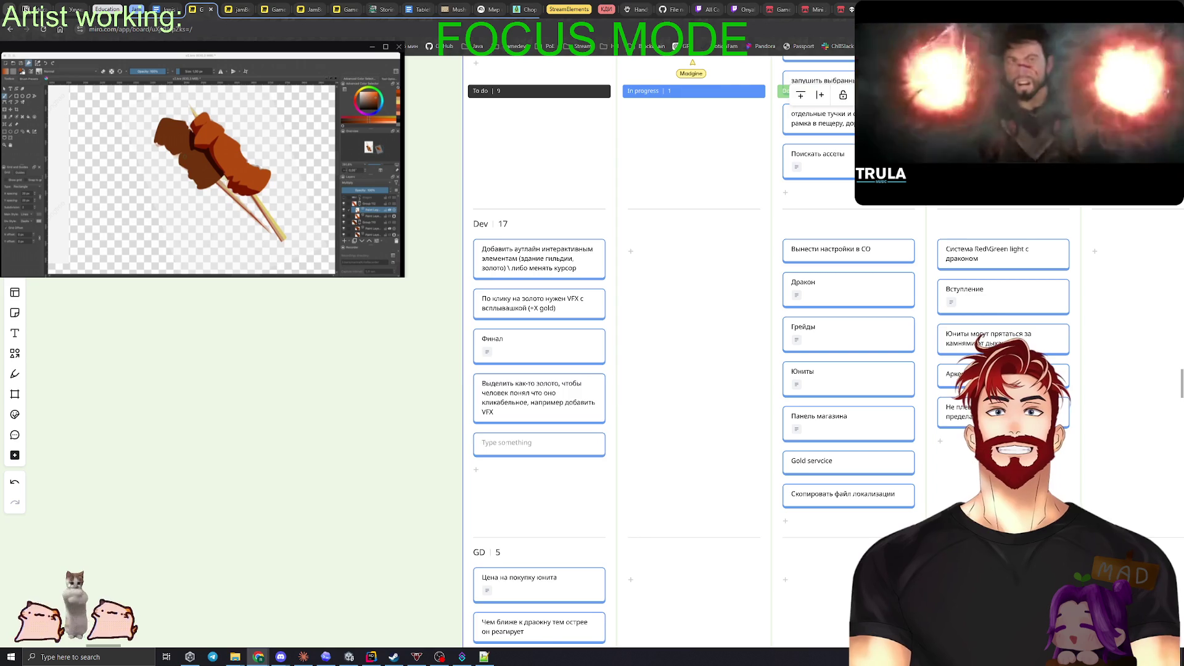
# Step: Write 'Магазин открывается по клику на счётчик золота' on the new Dev card, then return to Unity
pyautogui.write('Vfuf')
pyautogui.write('v')
pyautogui.hotkey('ctrl', 'a')
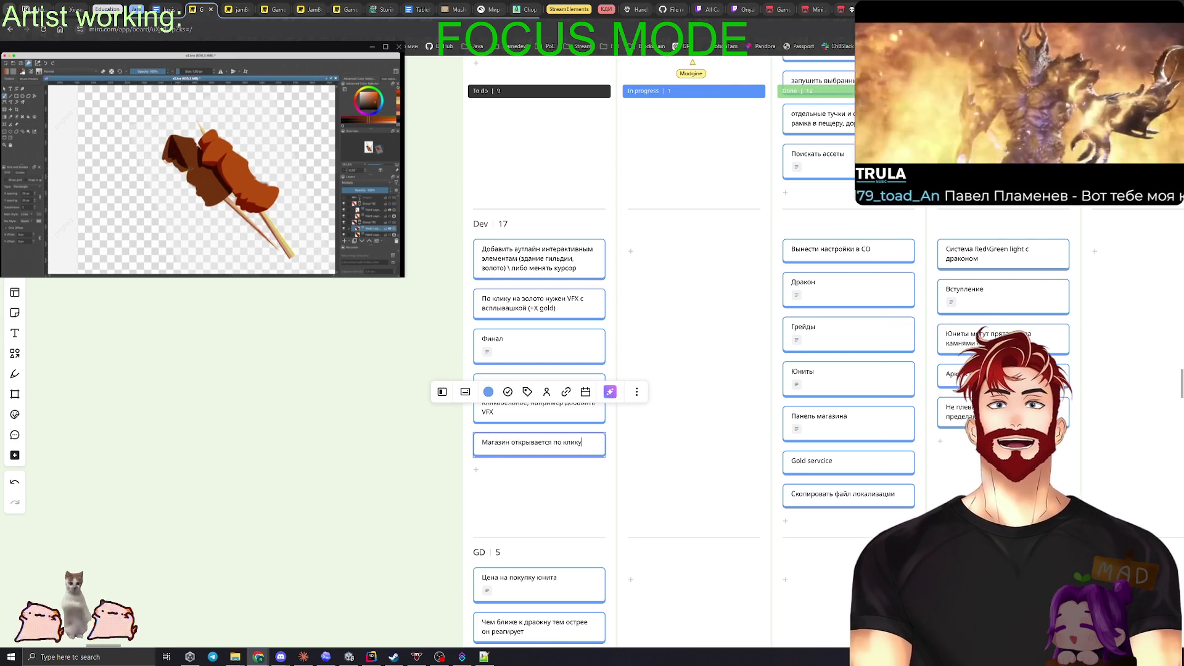
pyautogui.write('чётик золота')
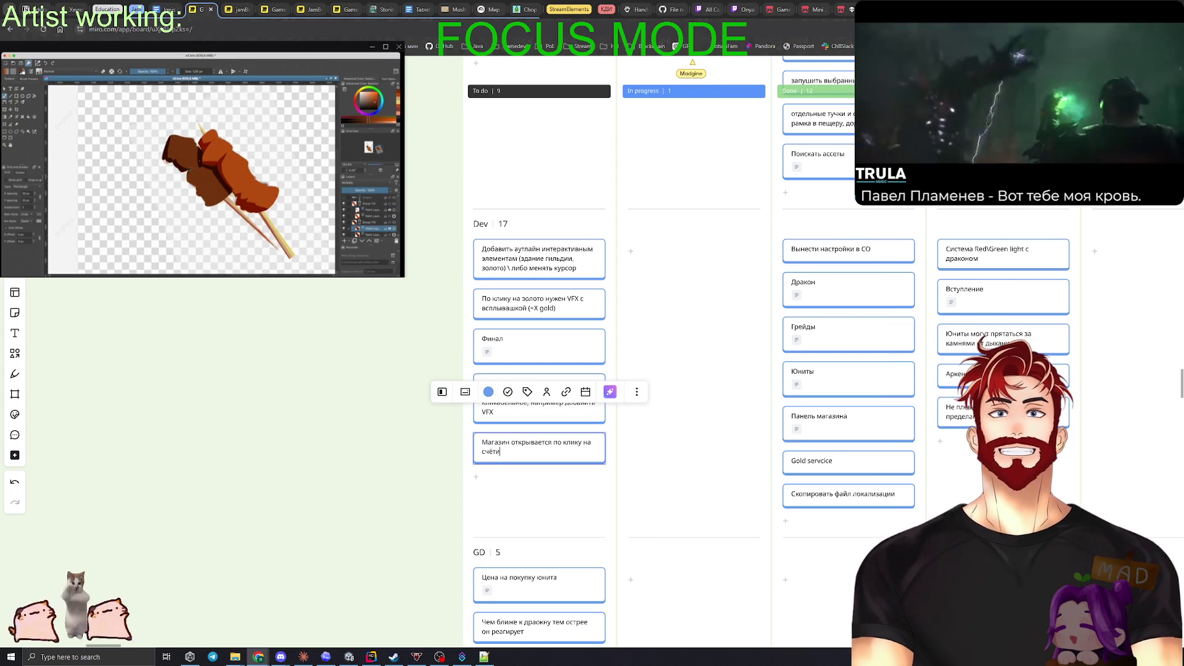
pyautogui.click(403, 462)
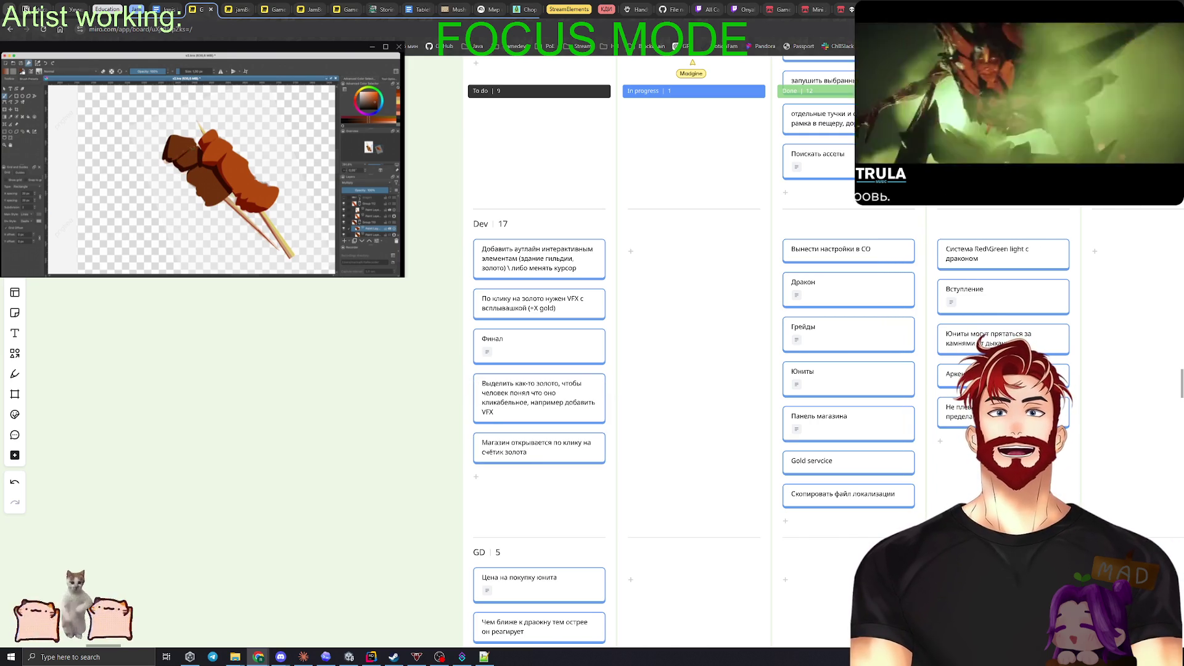
pyautogui.hotkey('alt', 'Tab')
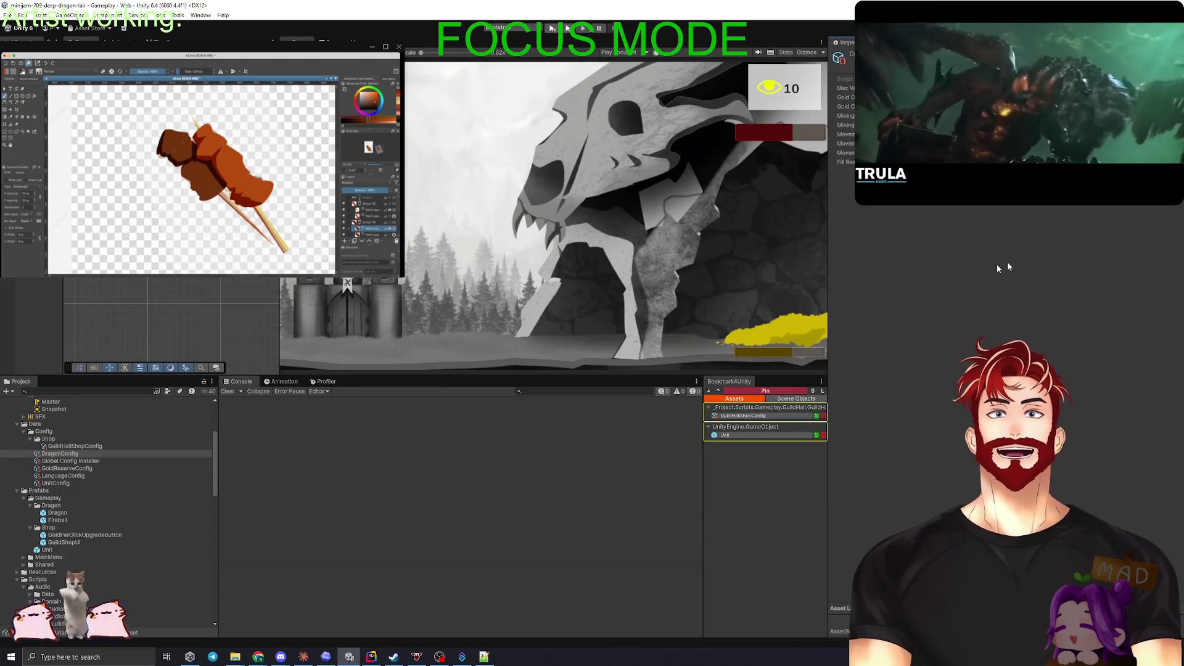
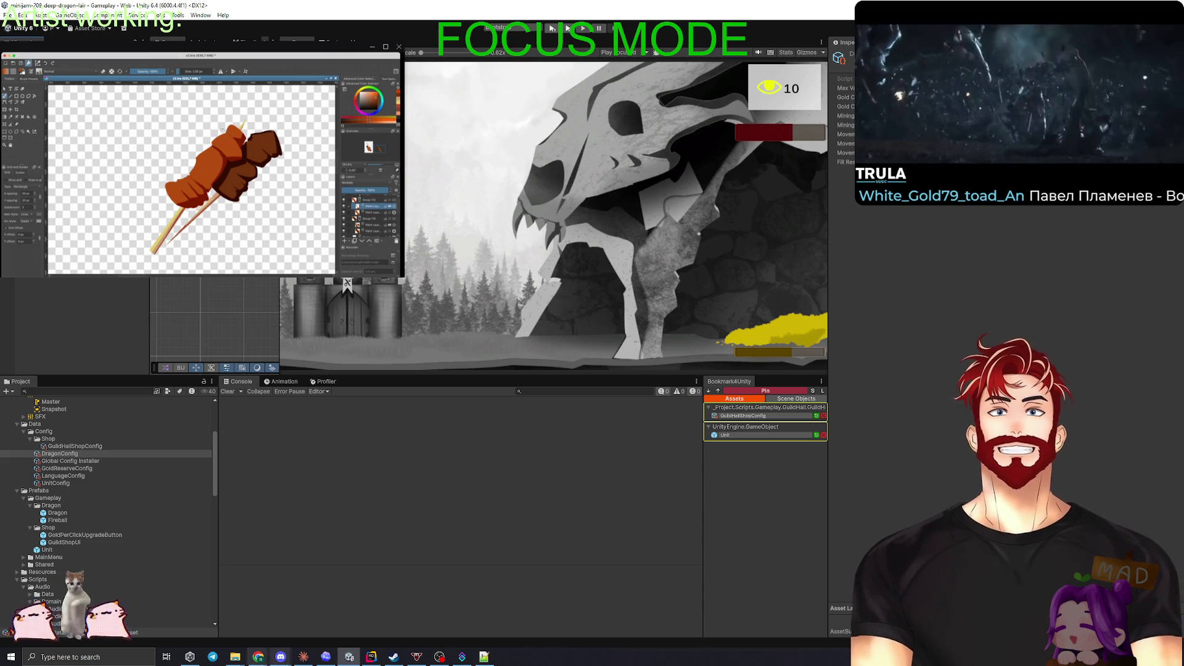
# Step: Add a sixth card 'подумать надh ris' to Miro's GD column about the high-risk idea, then return to Unity
pyautogui.moveTo(258, 656)
pyautogui.moveTo(162, 623)
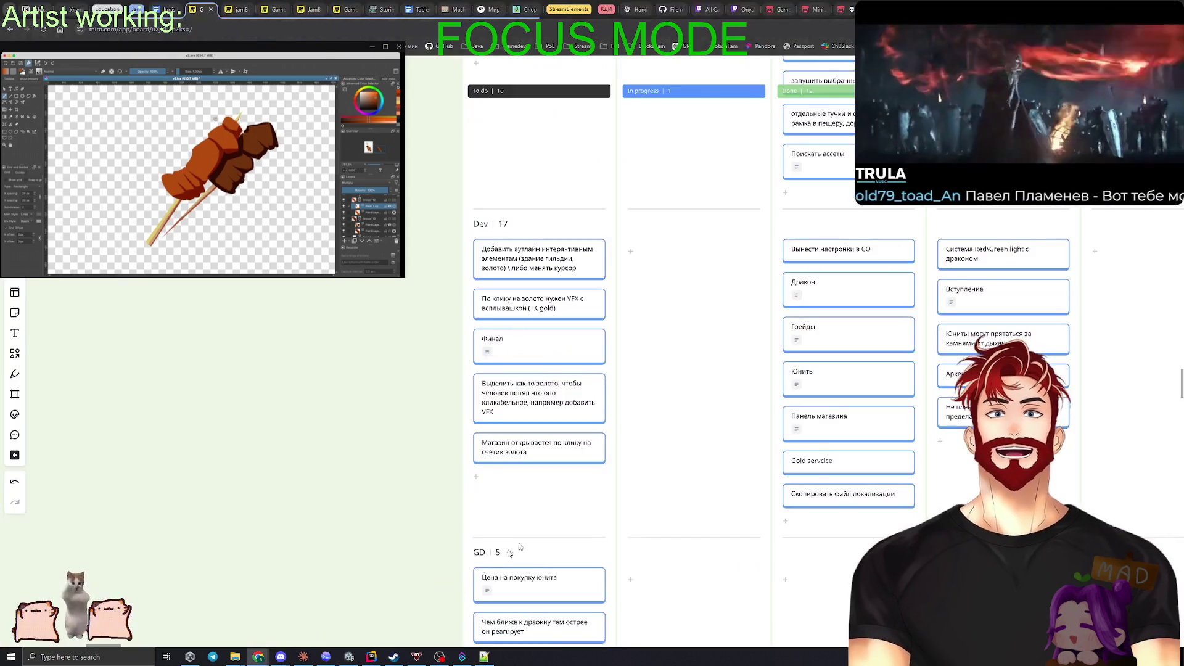
pyautogui.click(357, 616)
pyautogui.scroll(-3, 410, 453)
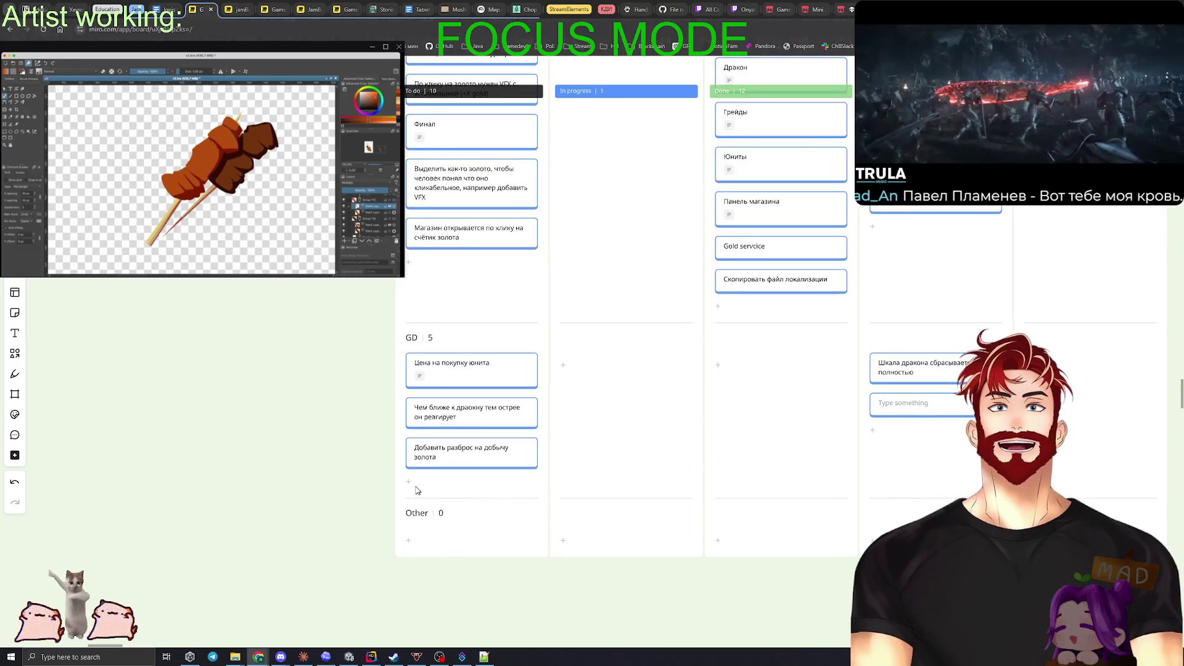
pyautogui.click(409, 481)
pyautogui.write('подумать над')
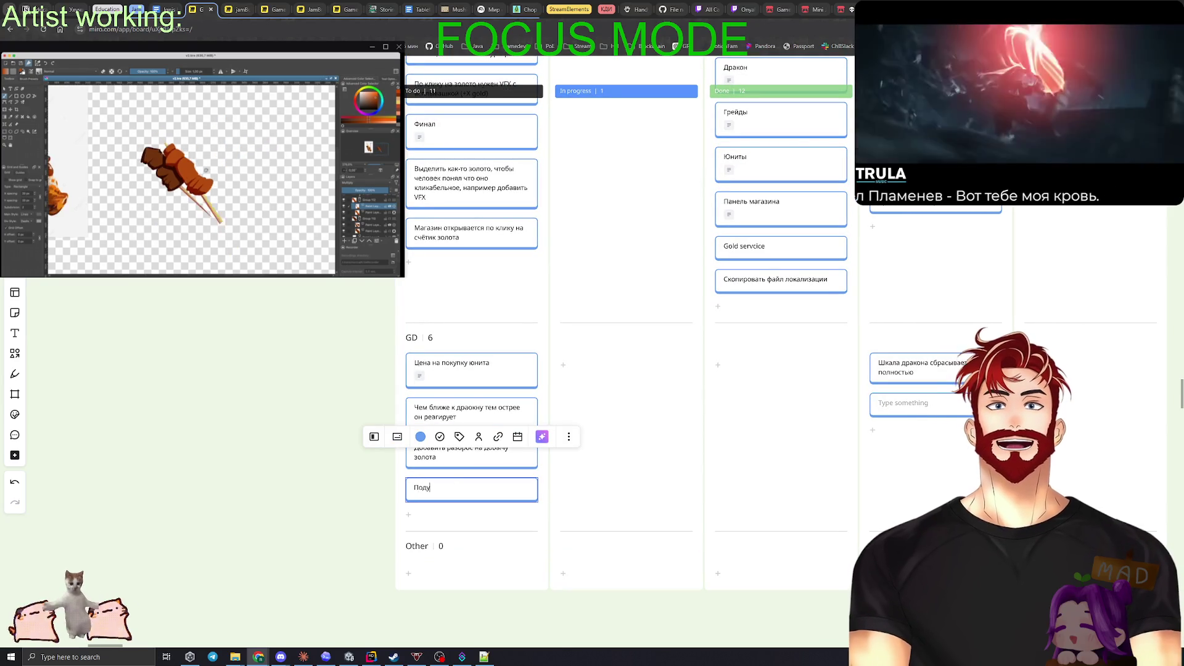
pyautogui.write(' High risk high reward')
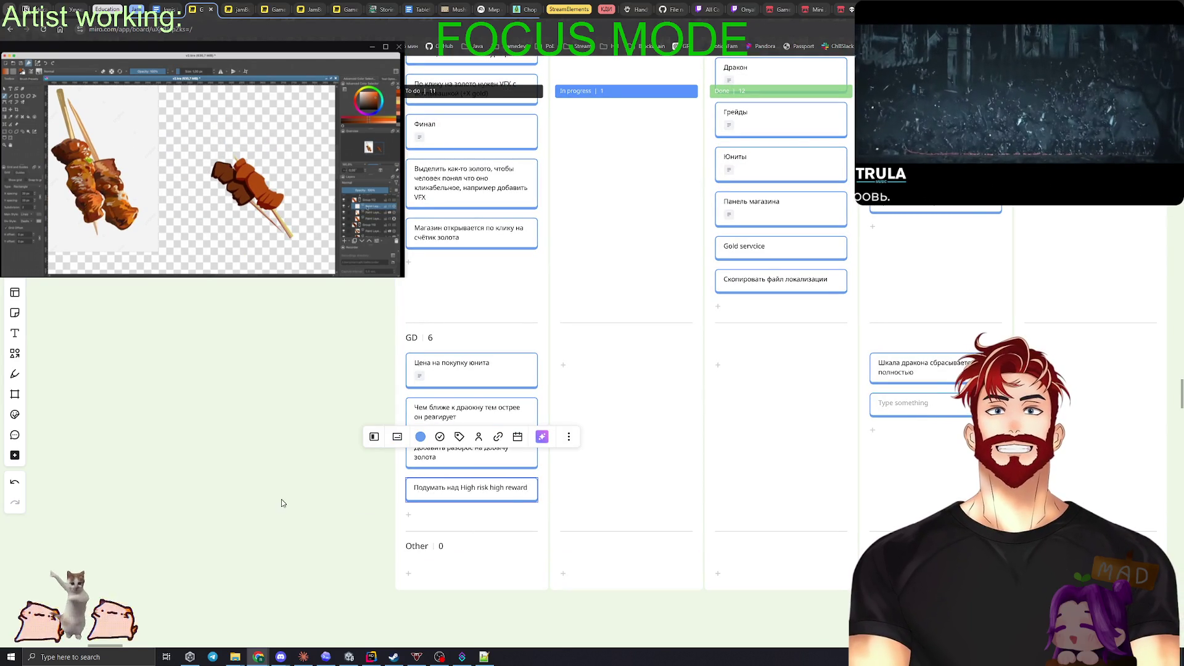
pyautogui.press('Escape')
pyautogui.hotkey('alt', 'Tab')
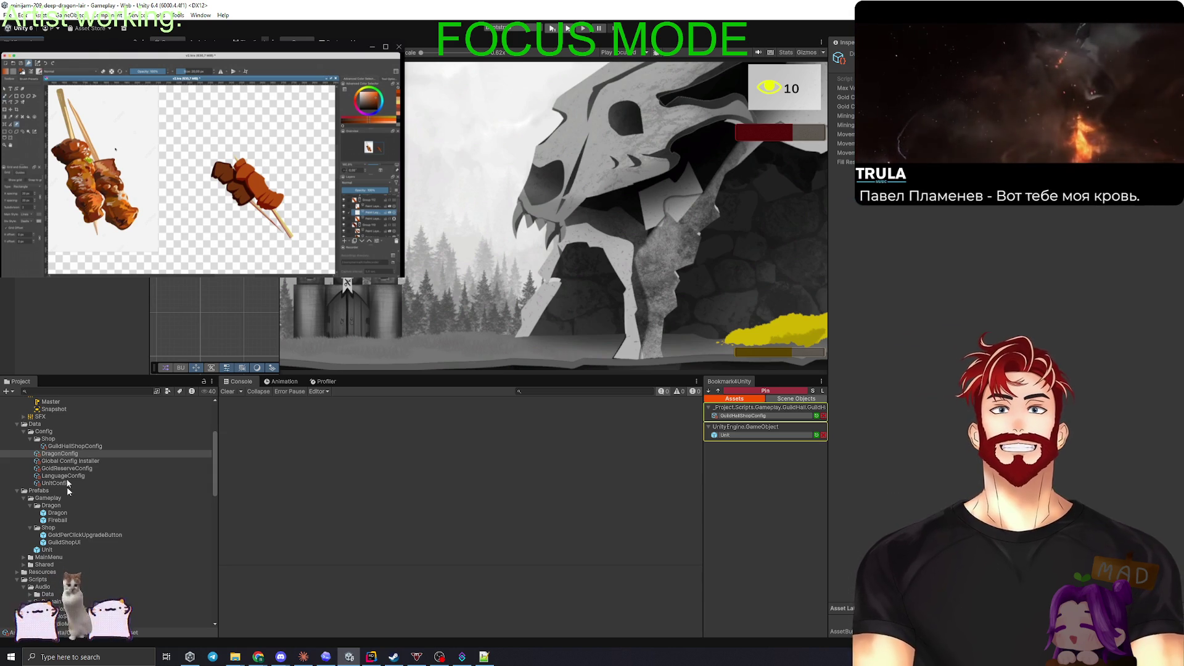
# Step: Check the Unit prefab's components, deselect in the Scene view, and bring up Rider with Movement.cs
pyautogui.click(62, 549)
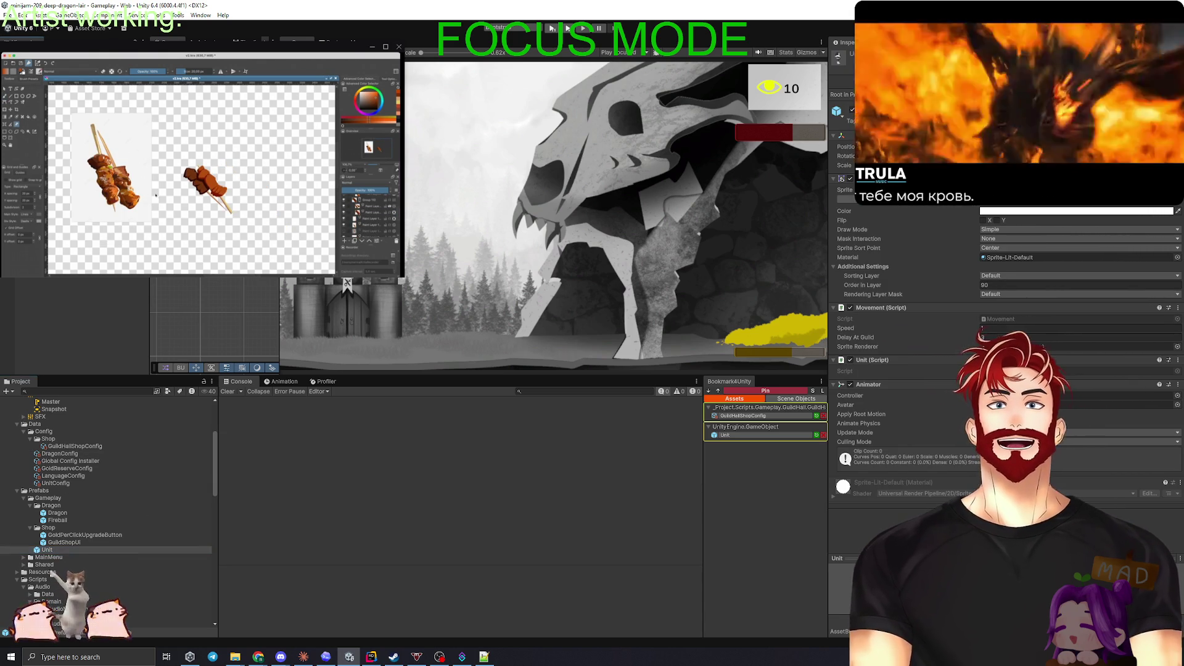
pyautogui.hotkey('ctrl', 't')
pyautogui.moveTo(86, 203)
pyautogui.mouseDown()
pyautogui.moveTo(189, 159)
pyautogui.moveTo(156, 158)
pyautogui.moveTo(172, 199)
pyautogui.mouseUp()
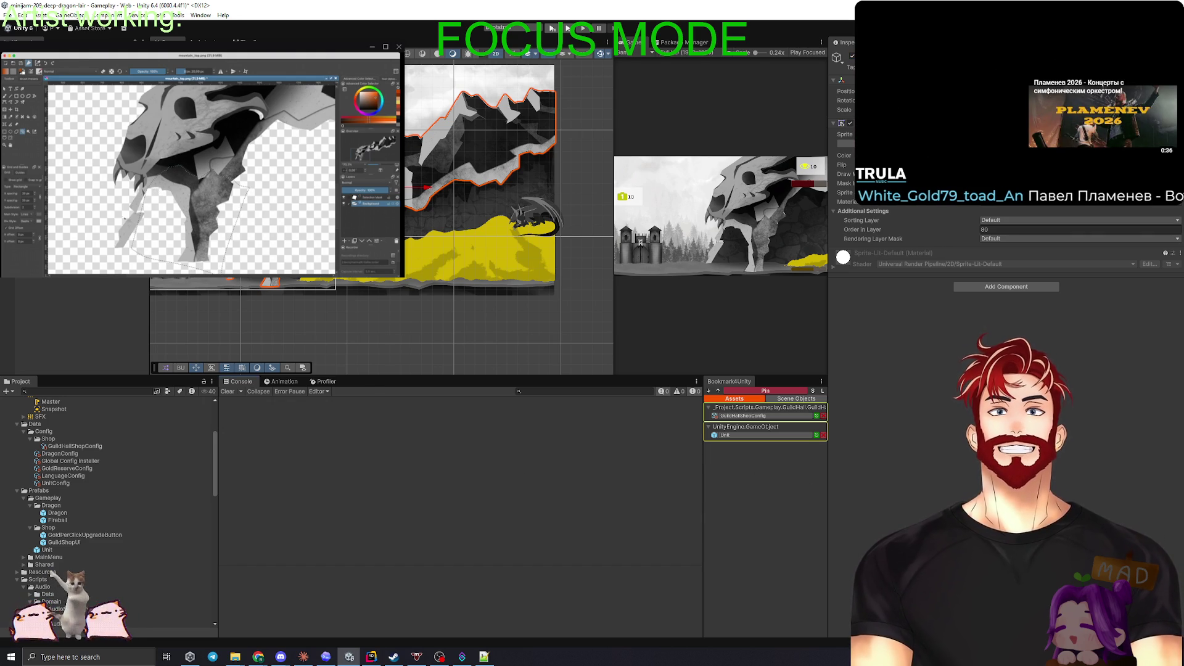
pyautogui.click(300, 330)
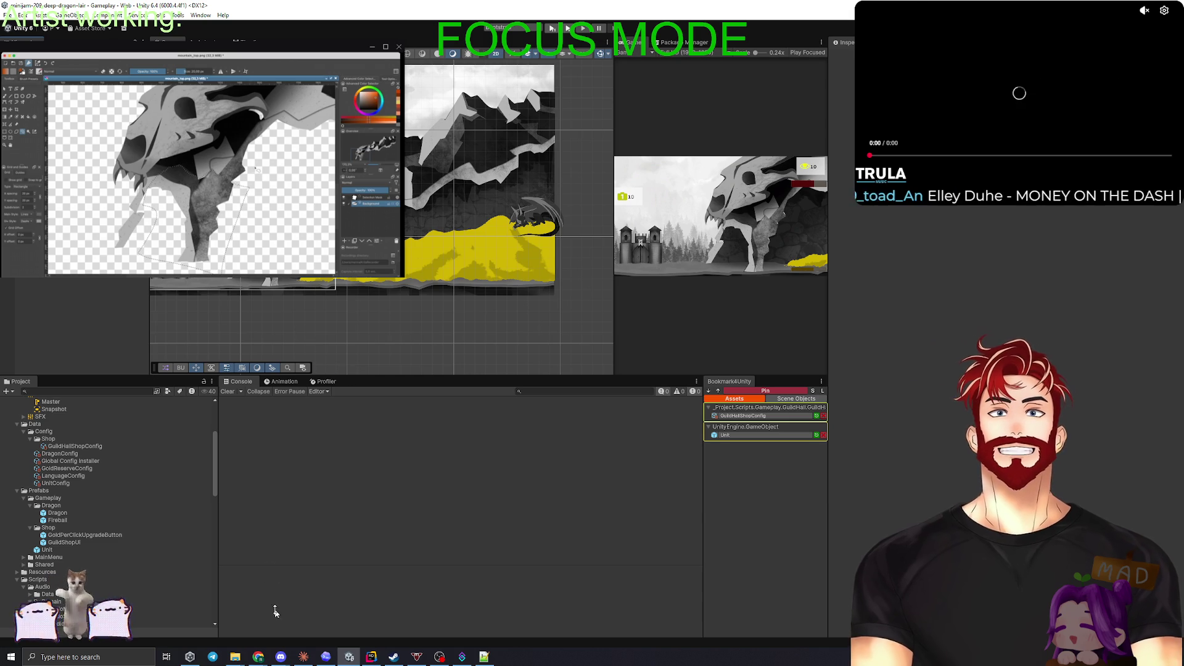
pyautogui.click(371, 657)
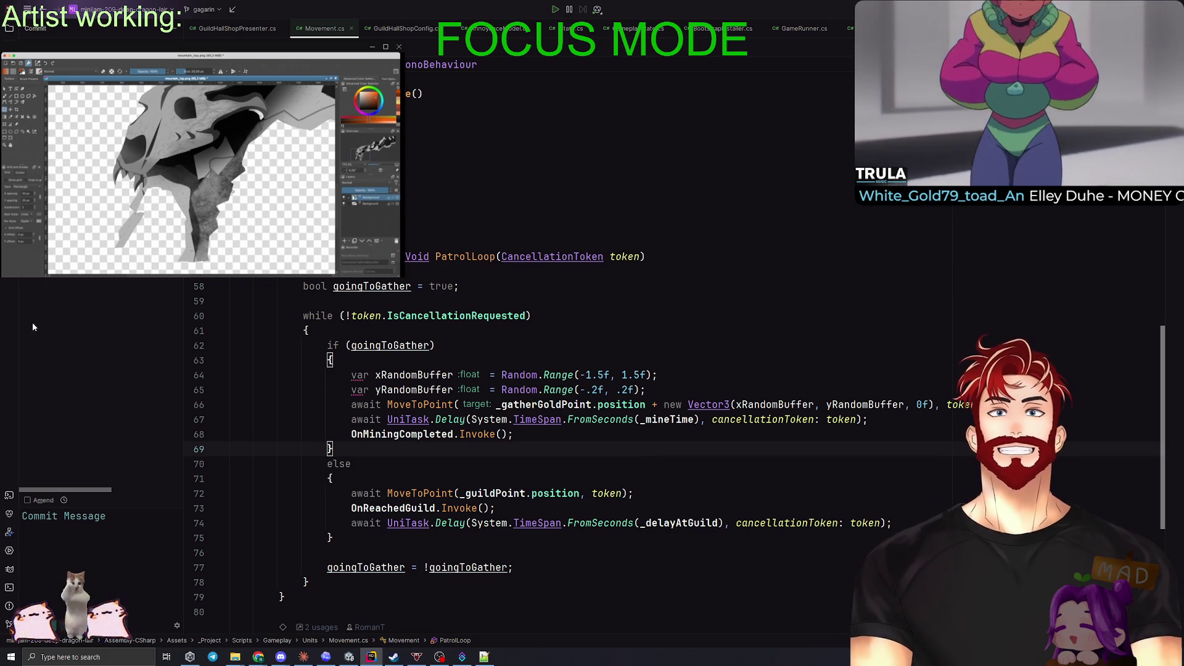
# Step: In Rider's changes diff, include DragonConfig.asset's edits (MaxValue 200, GoldClickAmount 3) in the commit
pyautogui.hotkey('alt', 'Tab')
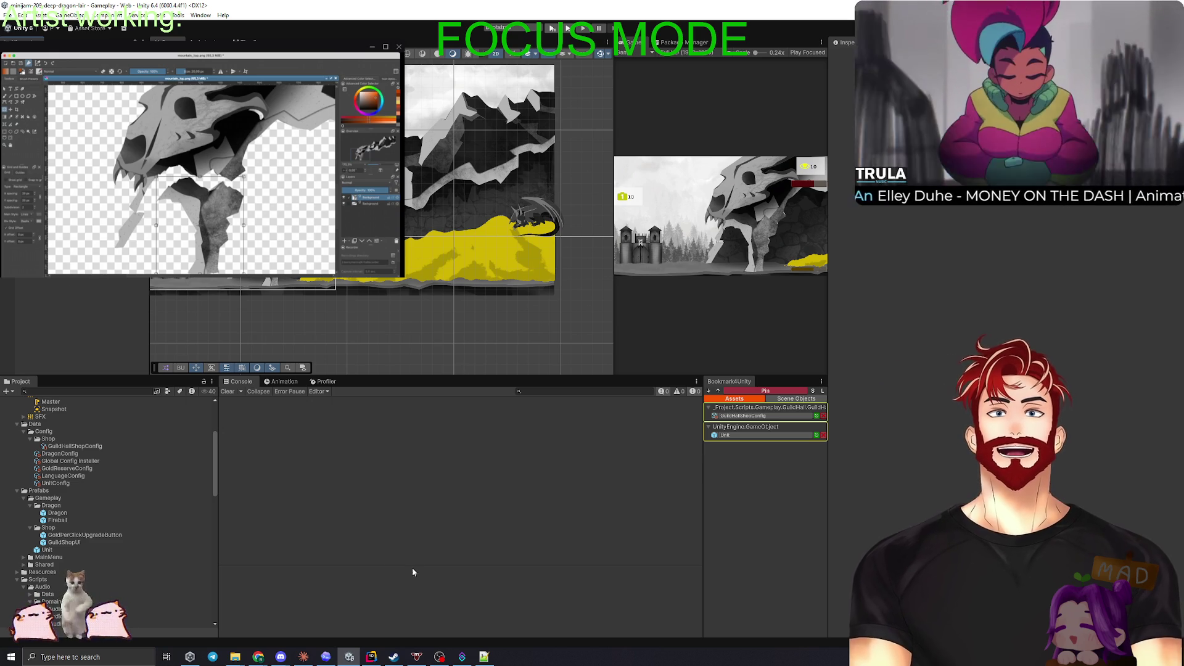
pyautogui.click(371, 656)
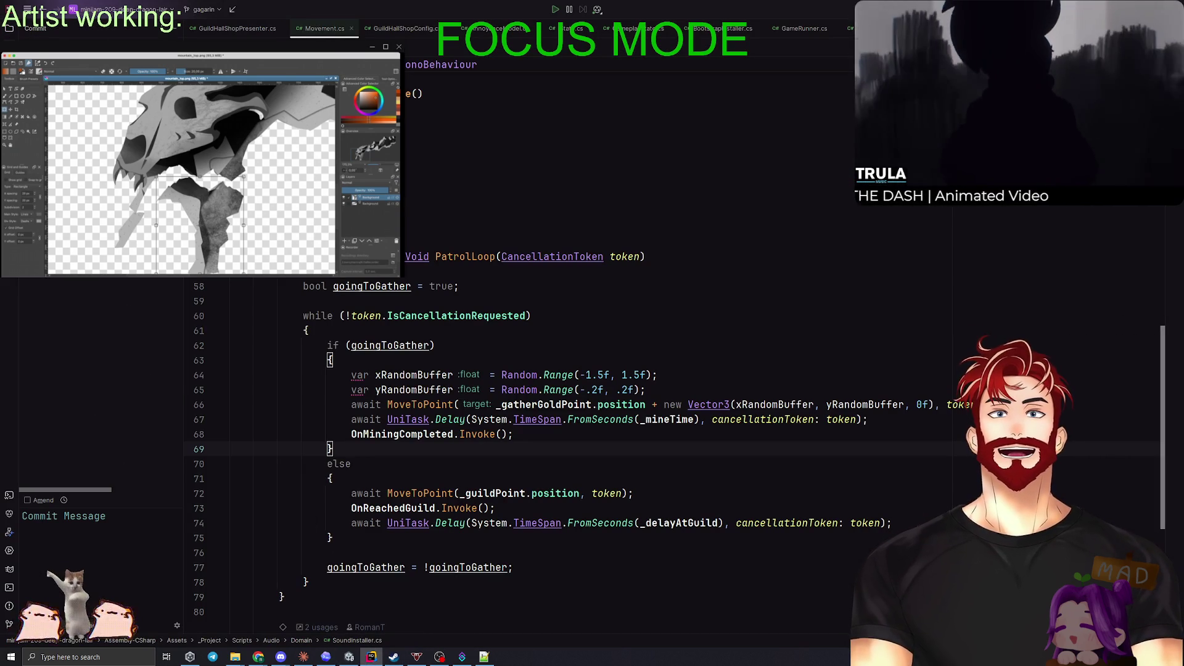
pyautogui.hotkey('ctrl', 'd')
pyautogui.hotkey('alt', 'Right')
pyautogui.hotkey('alt', 'Right')
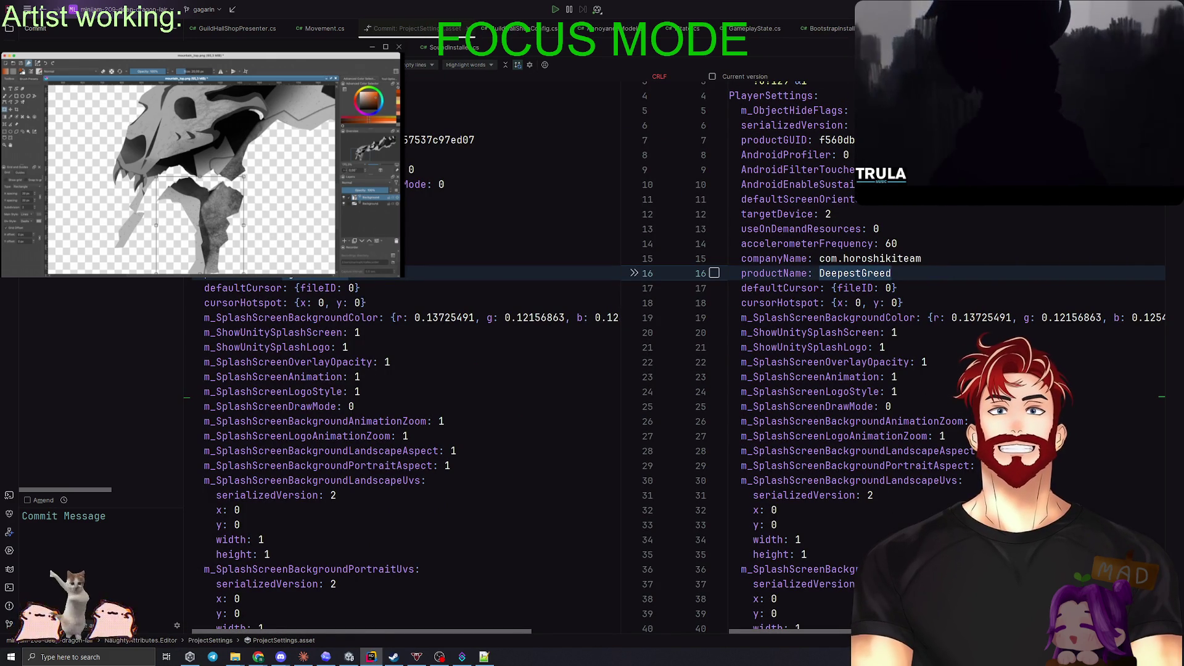
pyautogui.hotkey('alt', 'Right')
pyautogui.press('space')
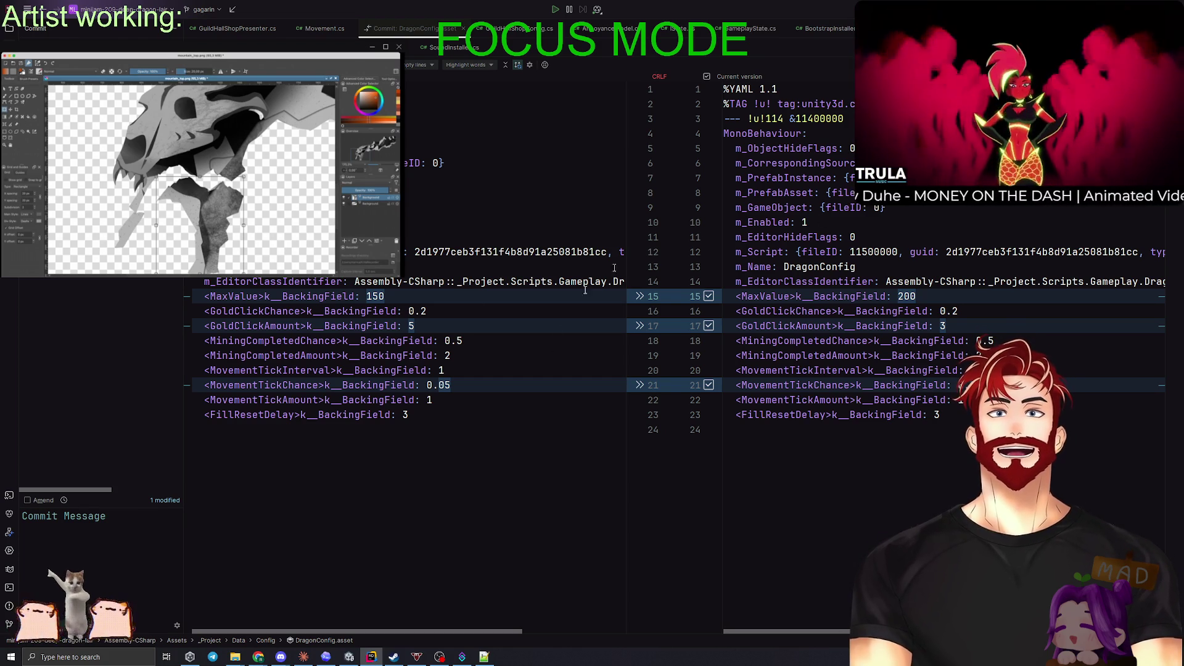
pyautogui.hotkey('alt', 'Tab')
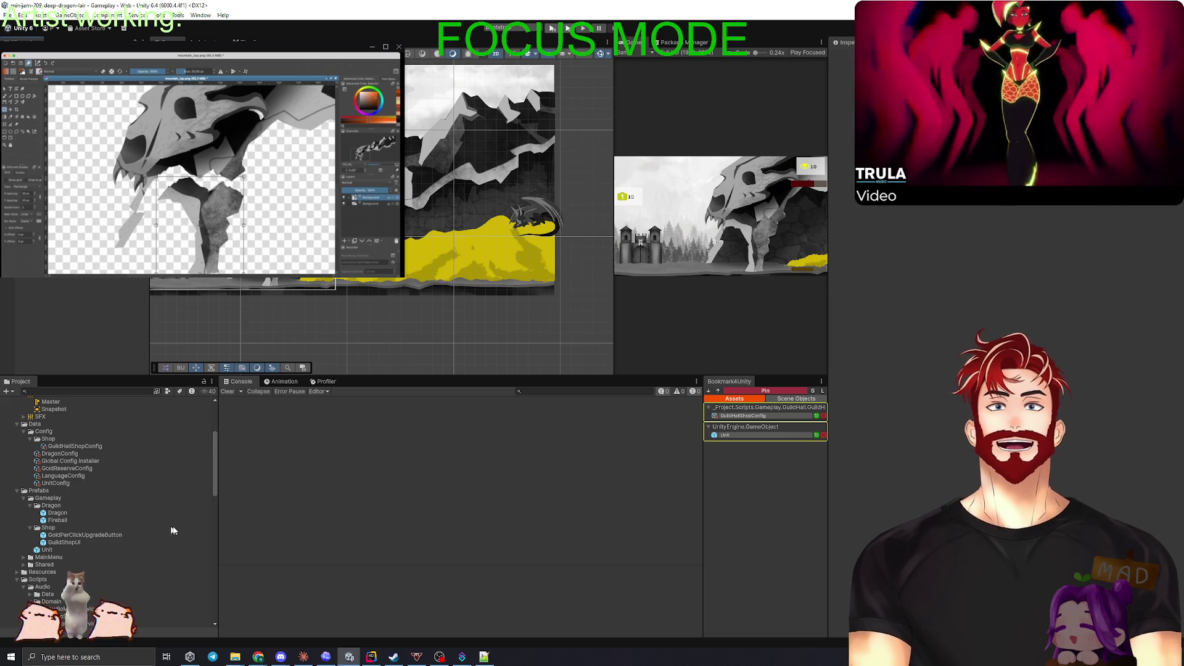
pyautogui.hotkey('alt', 'Tab')
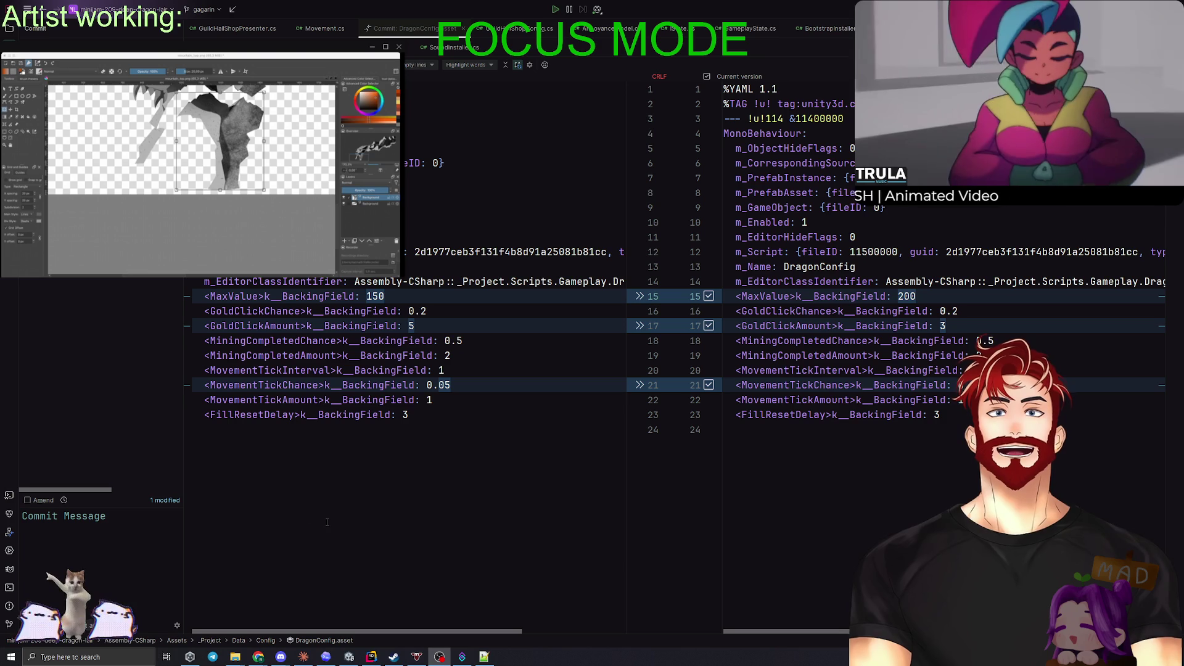
# Step: Review the remaining changed files, write a 'few more config + project…' commit message, then commit and push
pyautogui.click(66, 550)
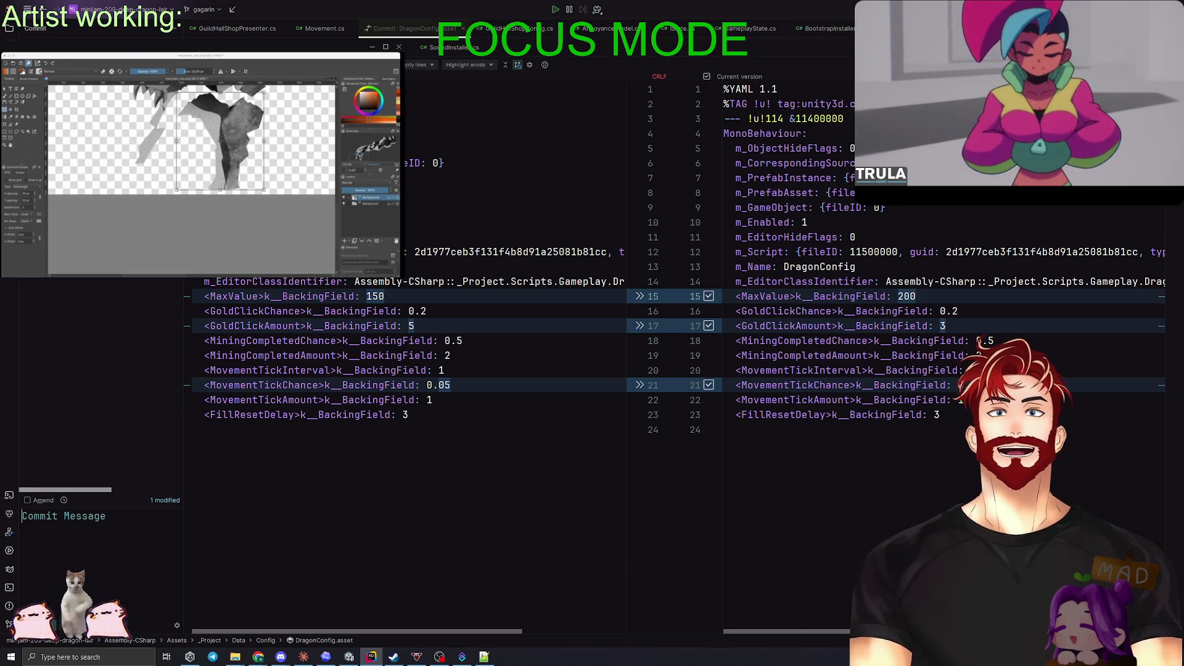
pyautogui.hotkey('alt', 'Right')
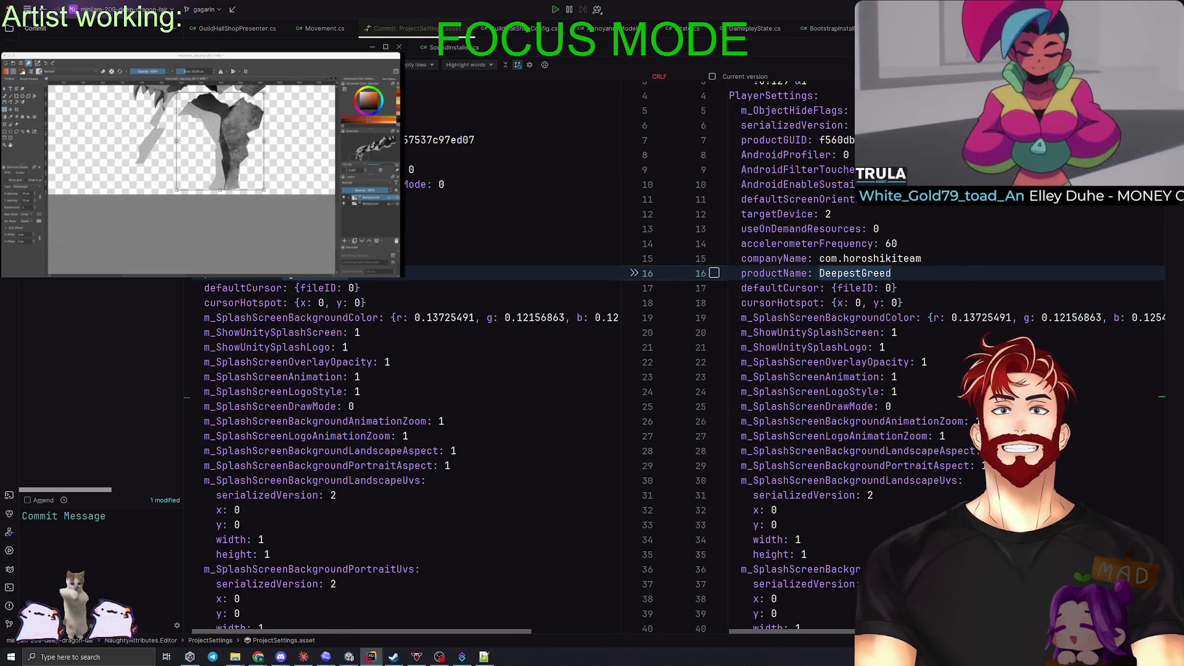
pyautogui.hotkey('alt', 'Right')
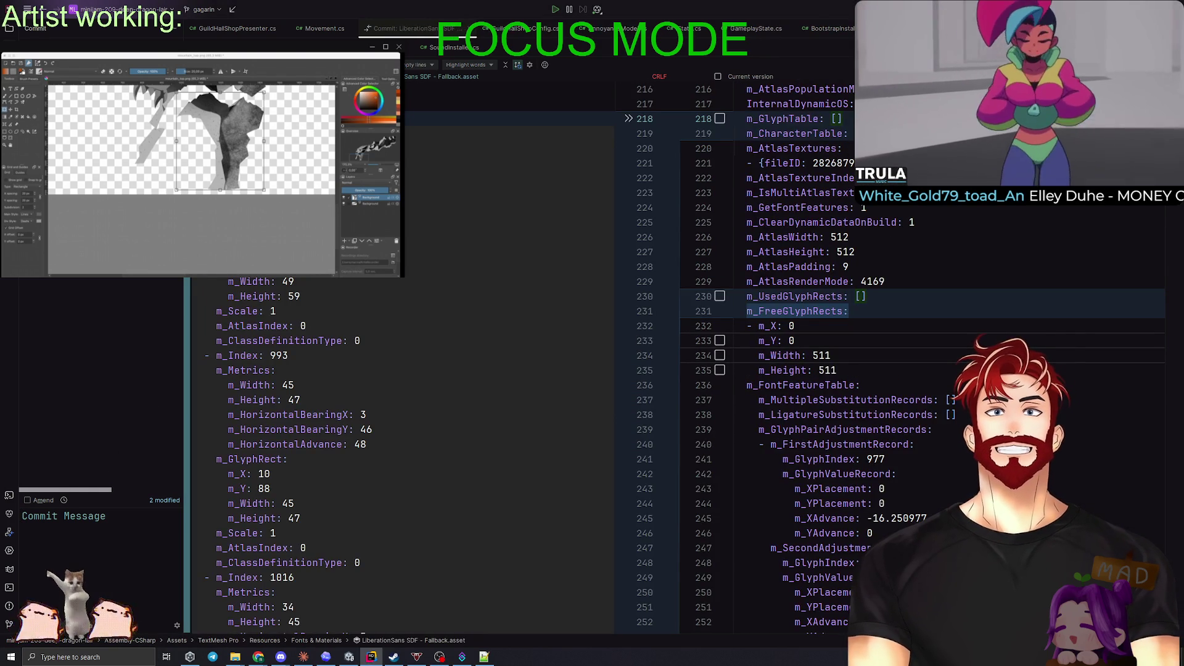
pyautogui.hotkey('alt', 'Right')
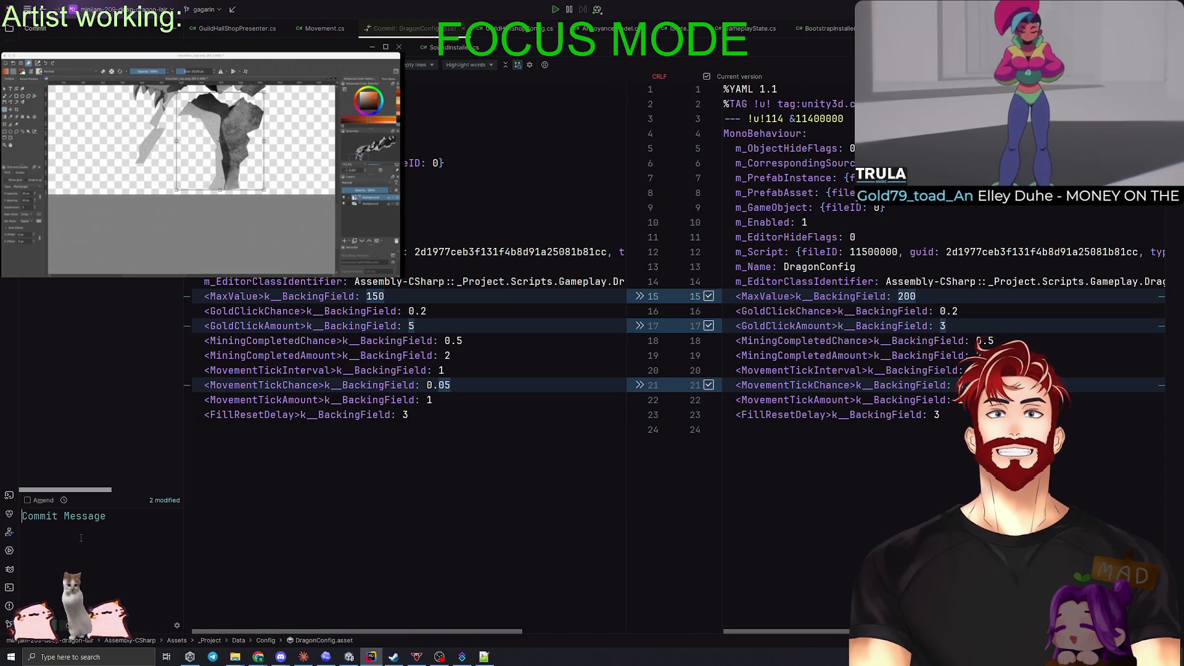
pyautogui.write('few more c')
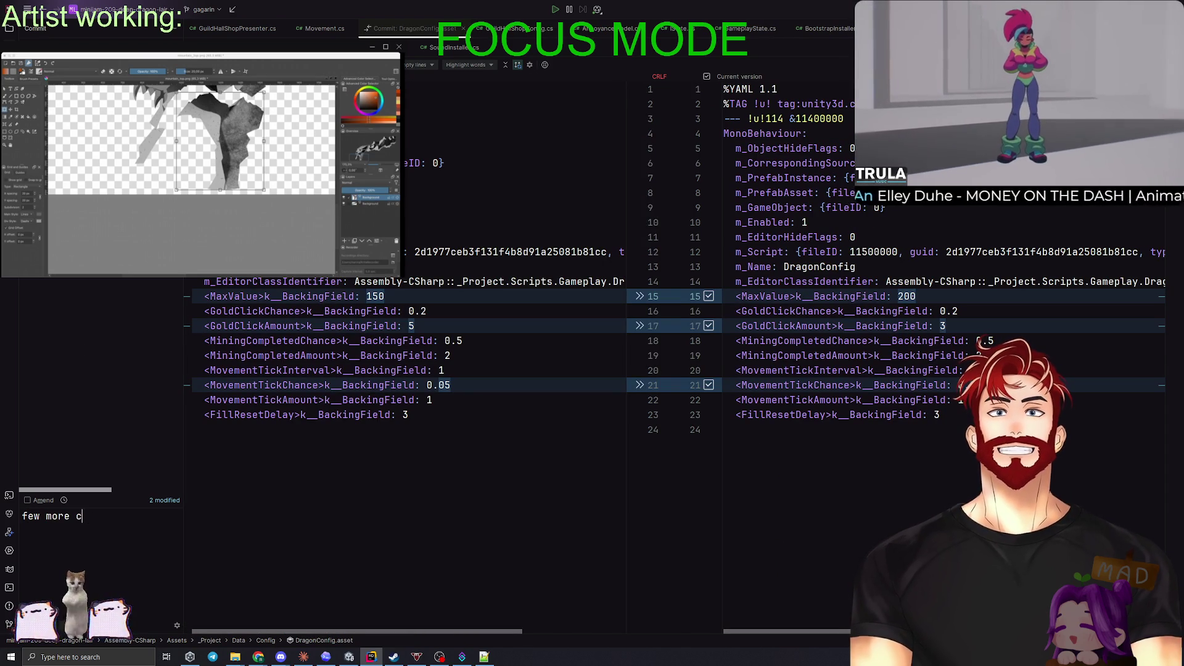
pyautogui.write('onfig + project s')
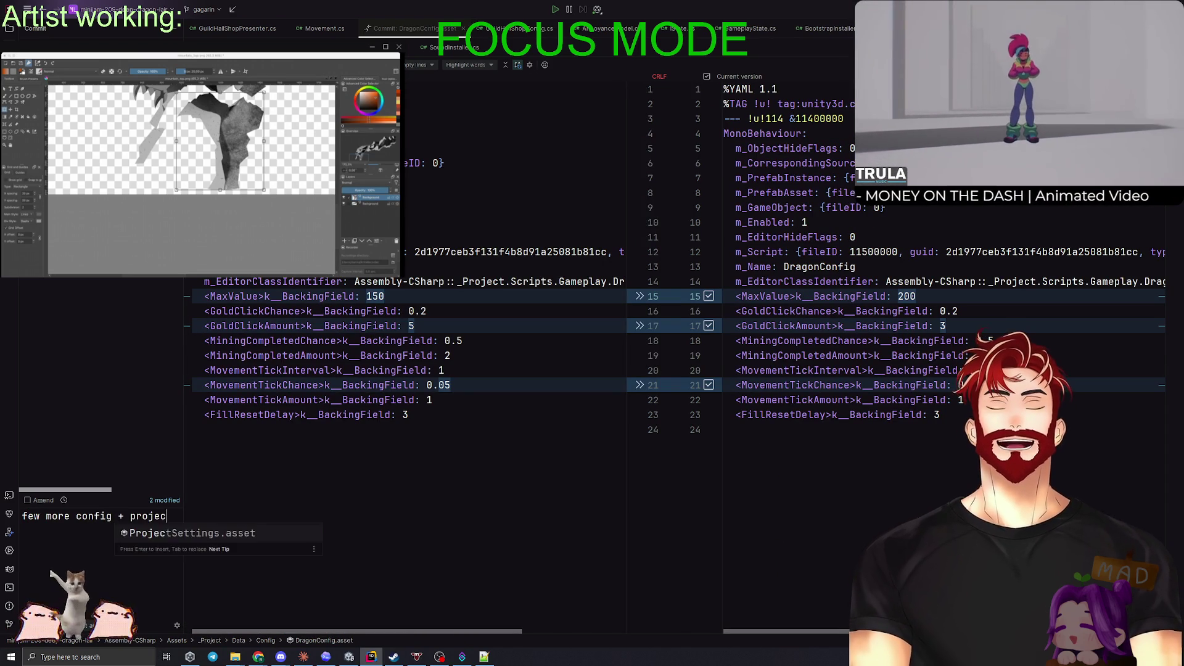
pyautogui.press('BackSpace')
pyautogui.write('ges')
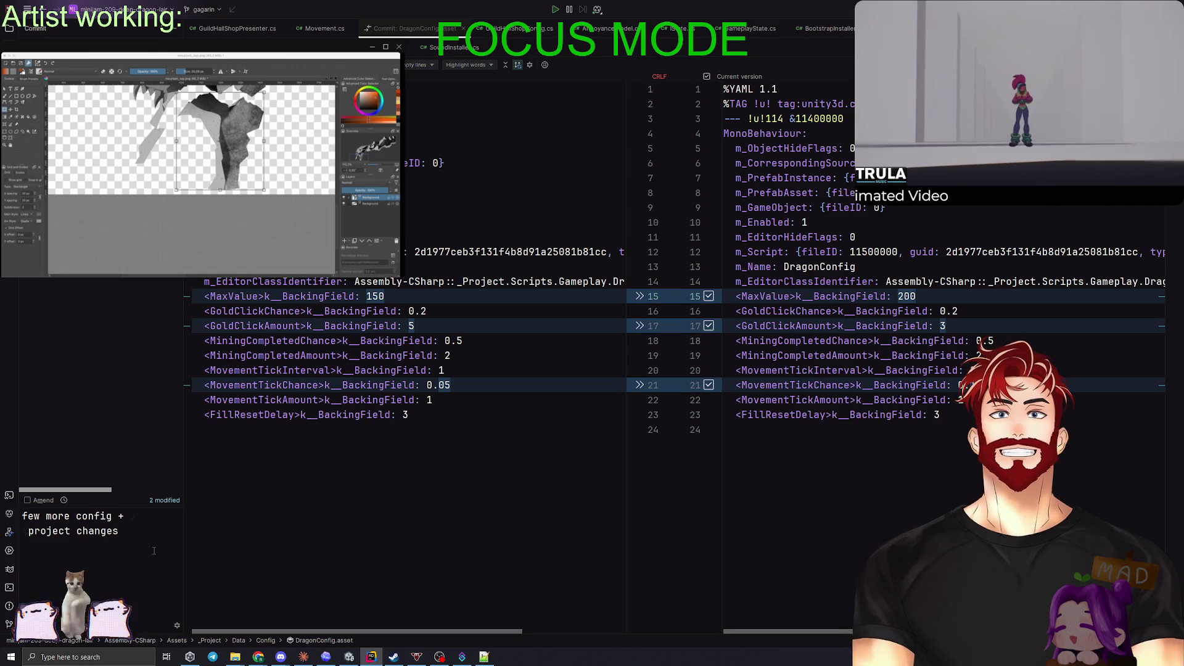
pyautogui.hotkey('ctrl', 'alt', 'k')
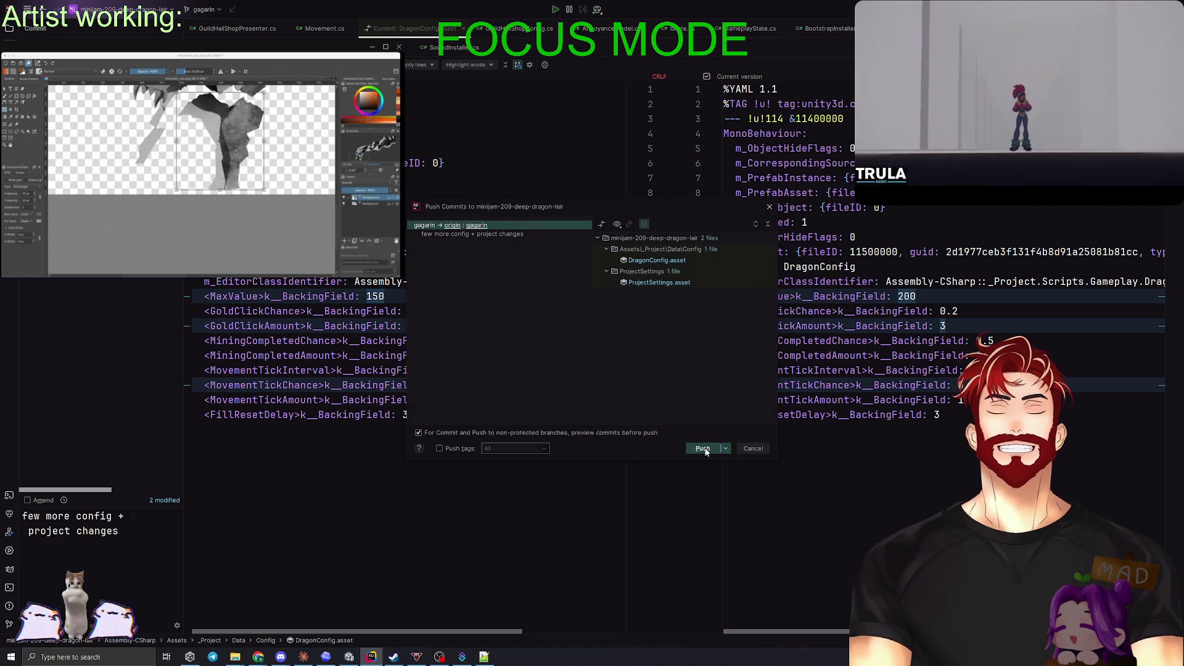
pyautogui.click(700, 448)
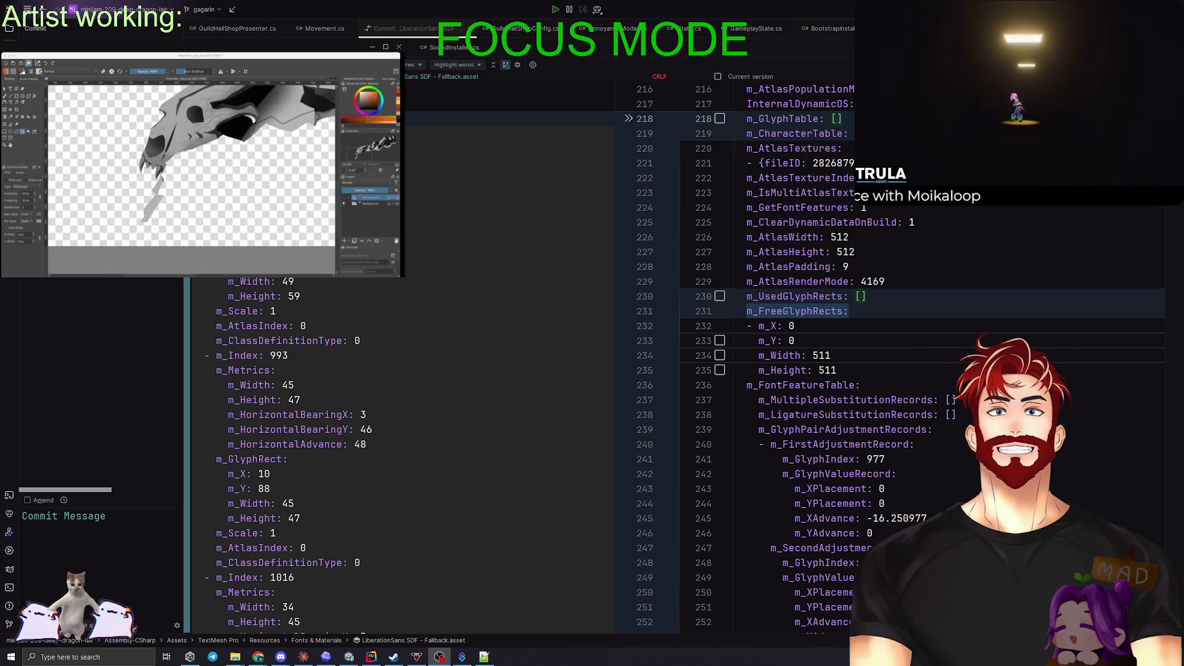
# Step: Place the cursor on line 234 in Rider and bring up the Codex camera plan chat
pyautogui.click(1066, 357)
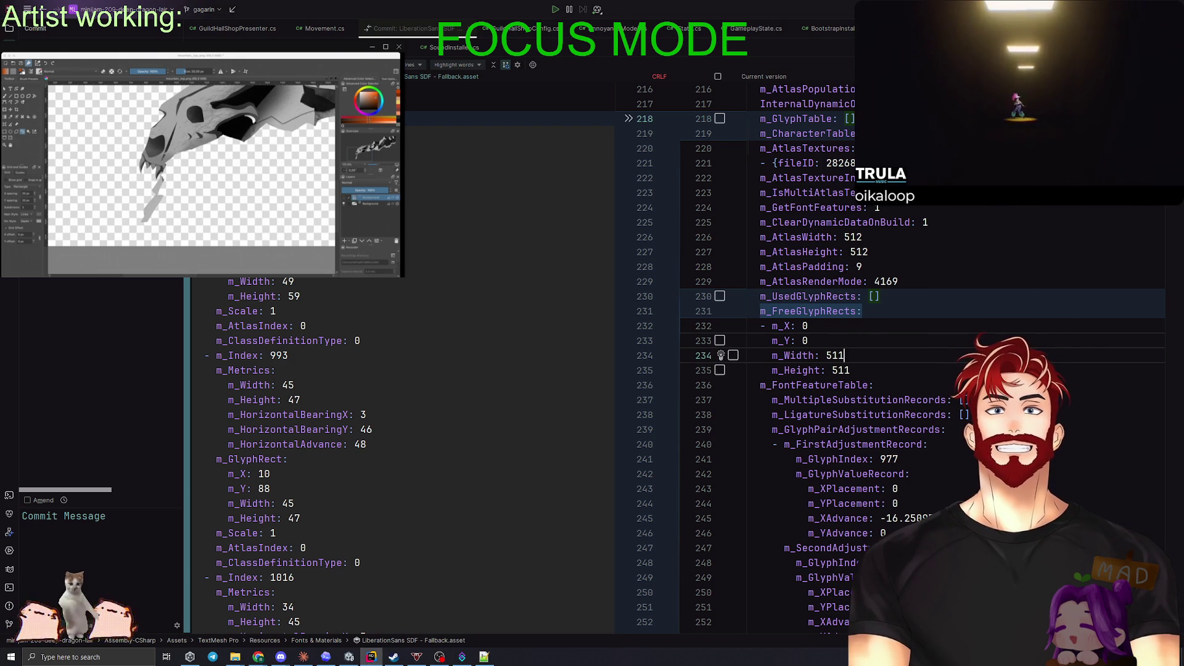
pyautogui.hotkey('alt', 'Tab')
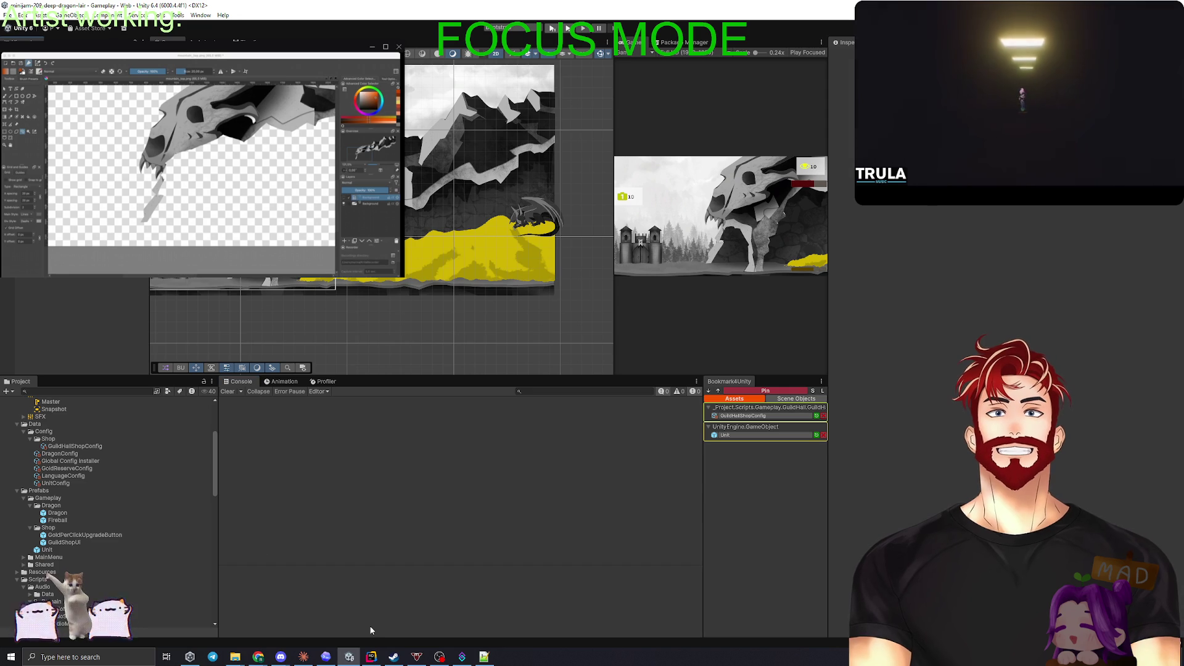
pyautogui.click(326, 656)
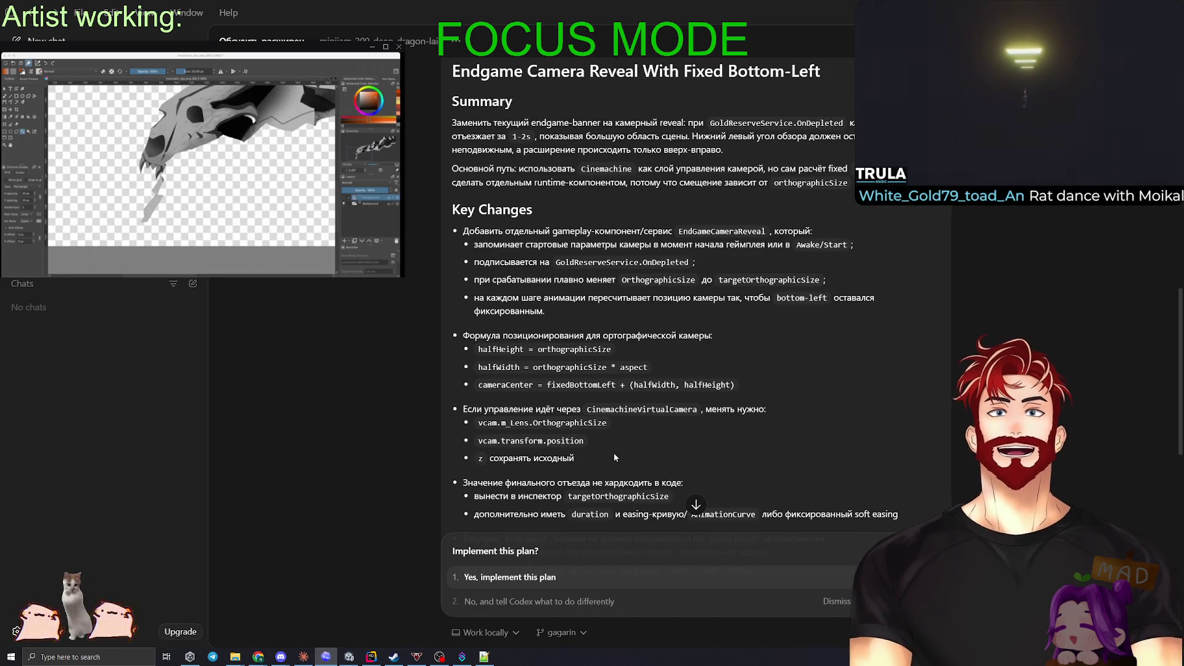
# Step: Read through the Endgame Camera Reveal With Fixed Bottom-Left plan and choose 'Yes, implement this plan'
pyautogui.scroll(-3, 666, 396)
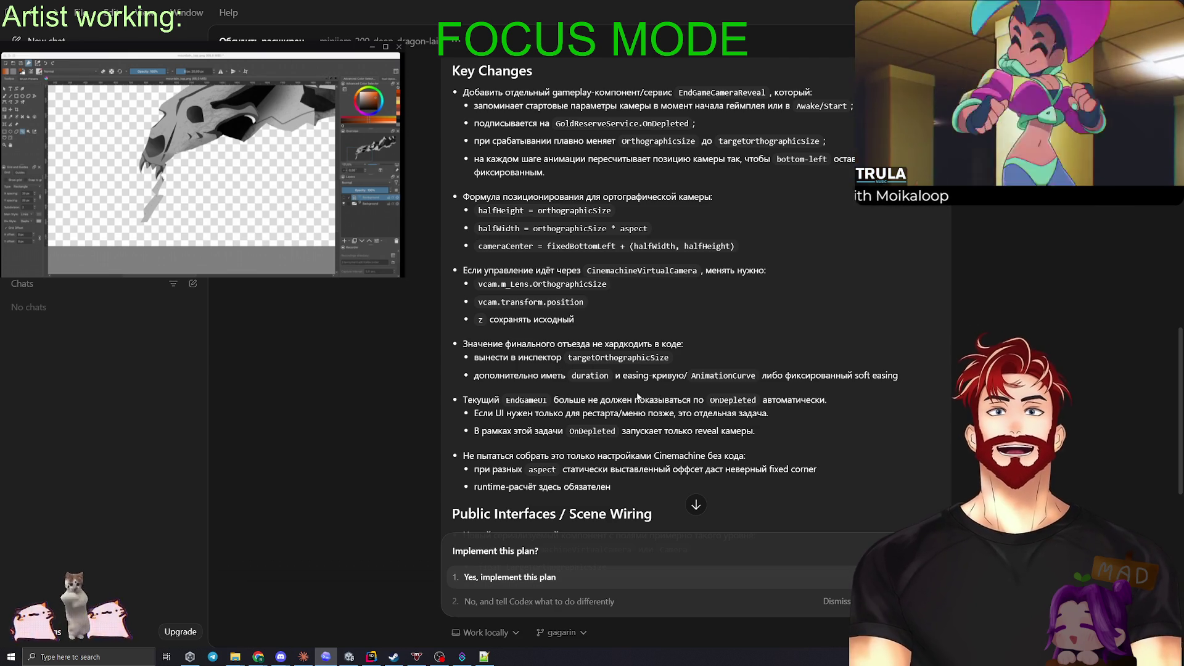
pyautogui.scroll(-3, 630, 400)
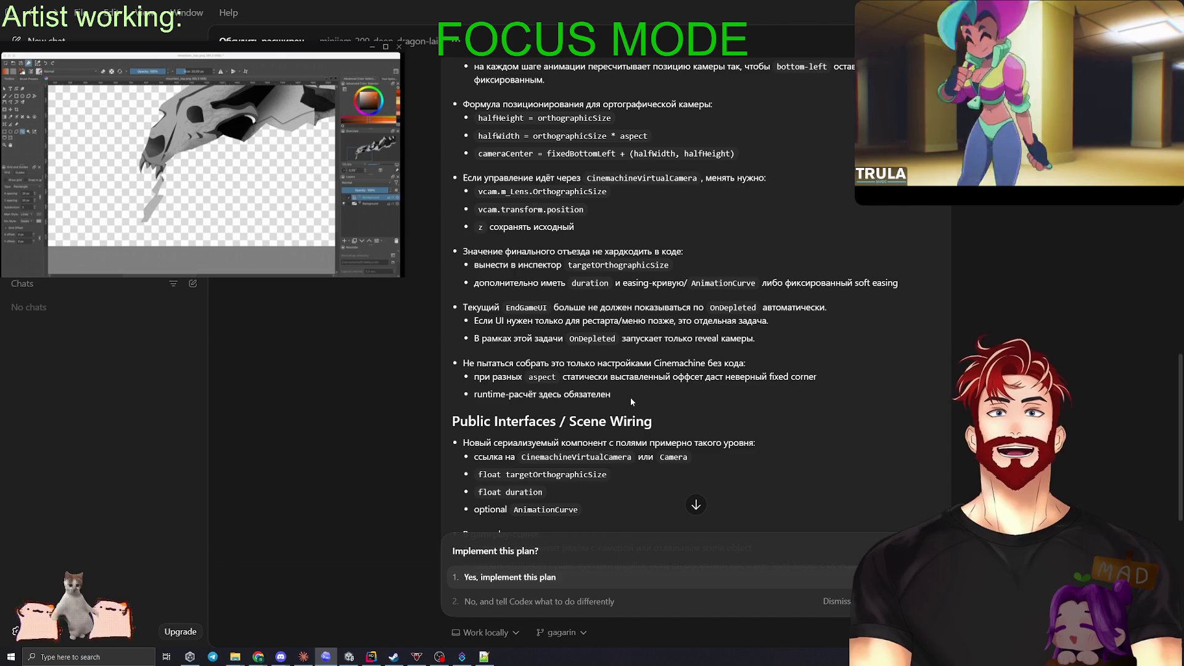
pyautogui.scroll(-2, 603, 393)
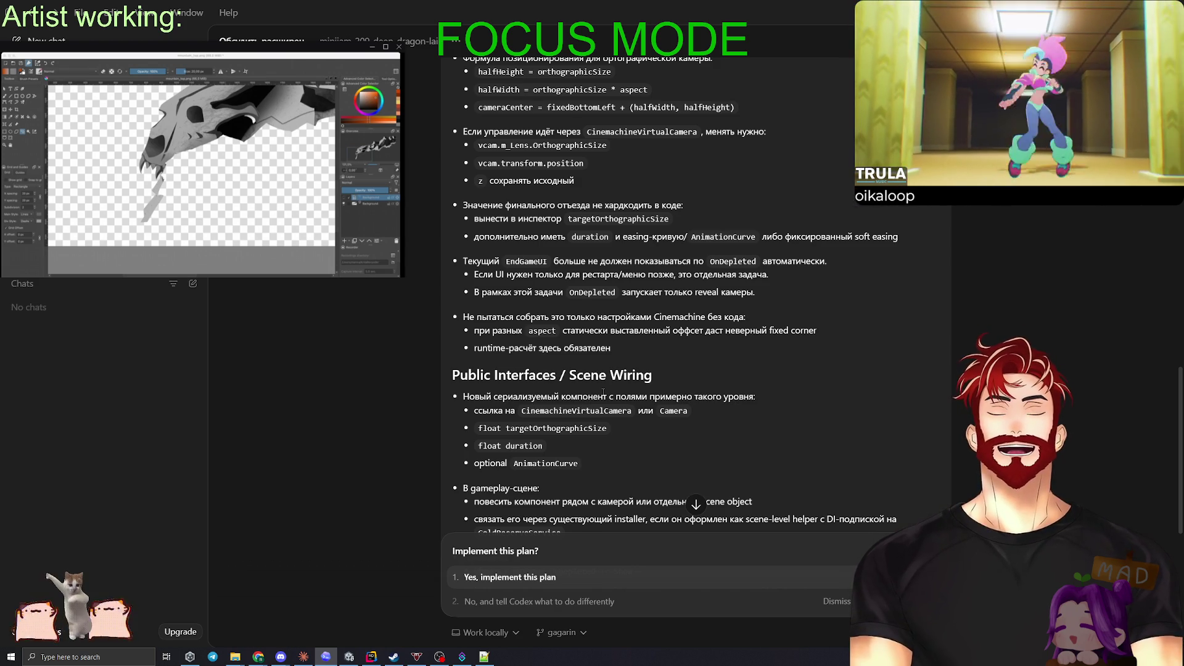
pyautogui.scroll(-1, 603, 369)
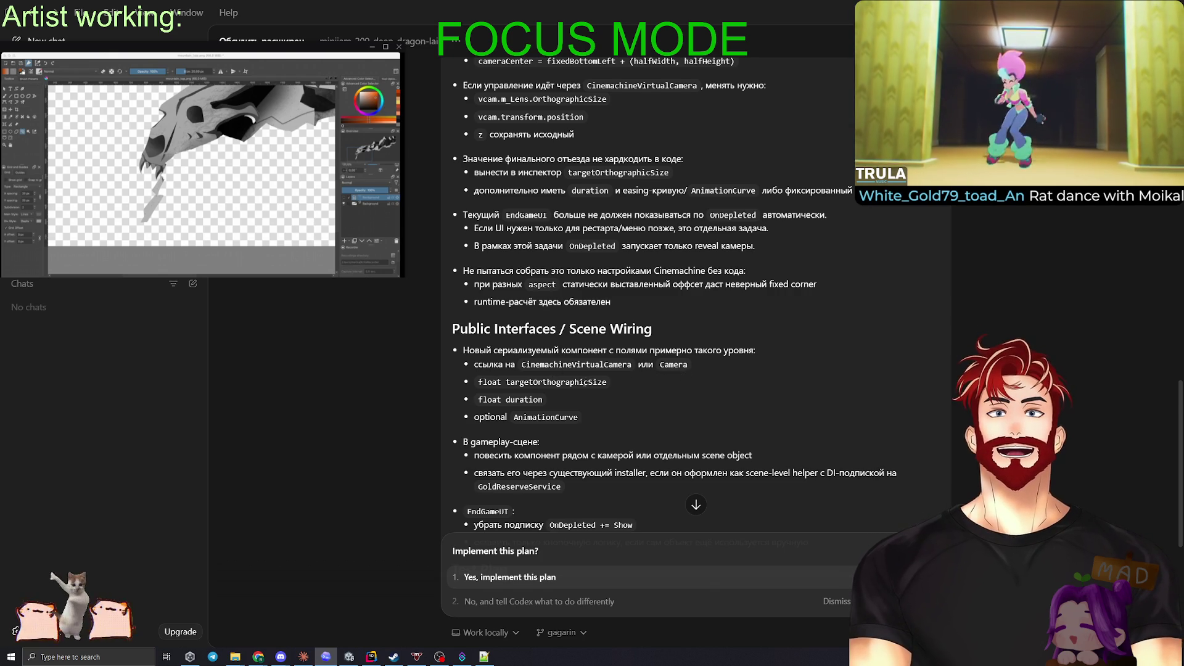
pyautogui.scroll(-2, 585, 382)
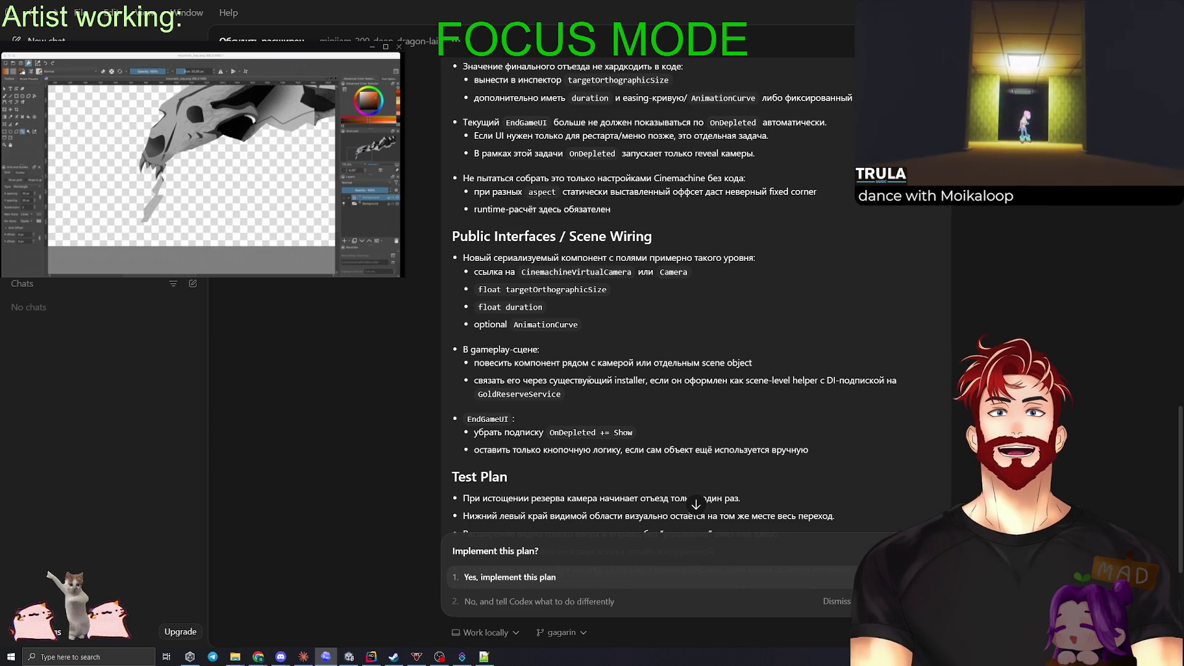
pyautogui.scroll(-3, 530, 294)
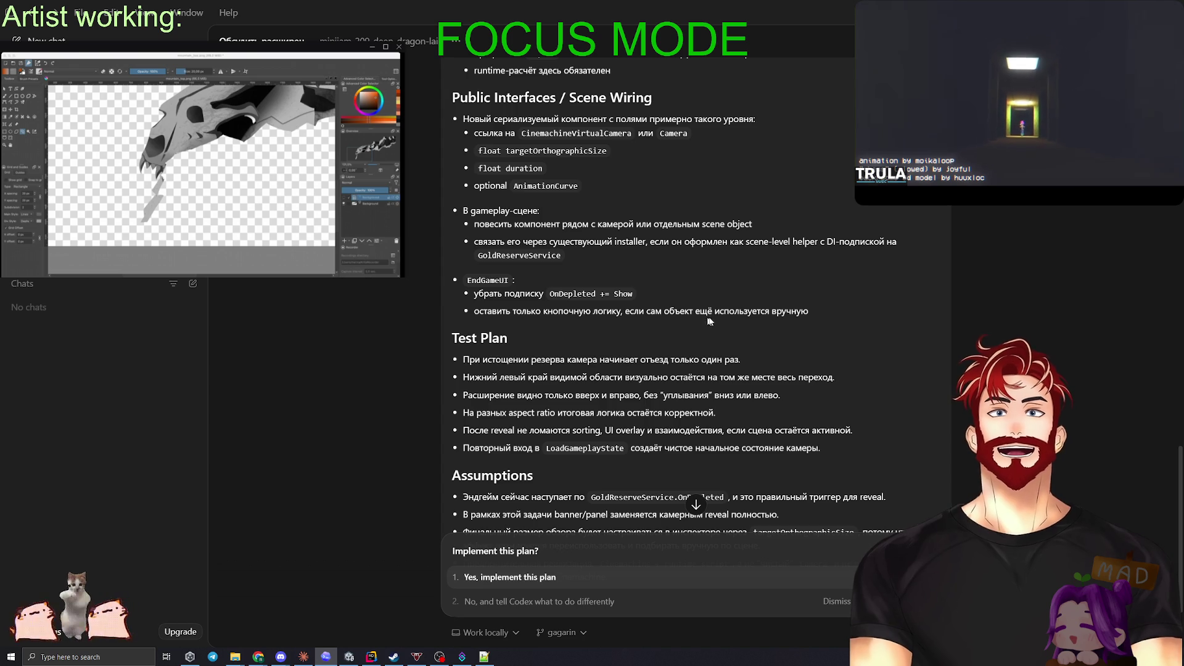
pyautogui.scroll(-1, 780, 355)
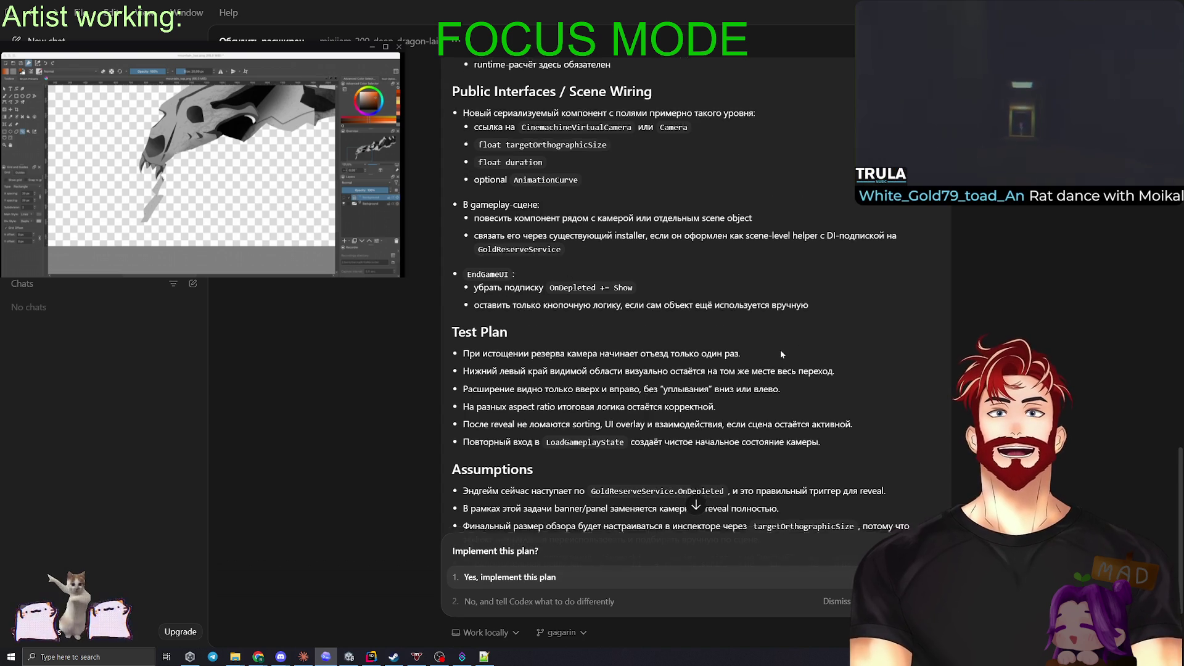
pyautogui.scroll(-3, 779, 349)
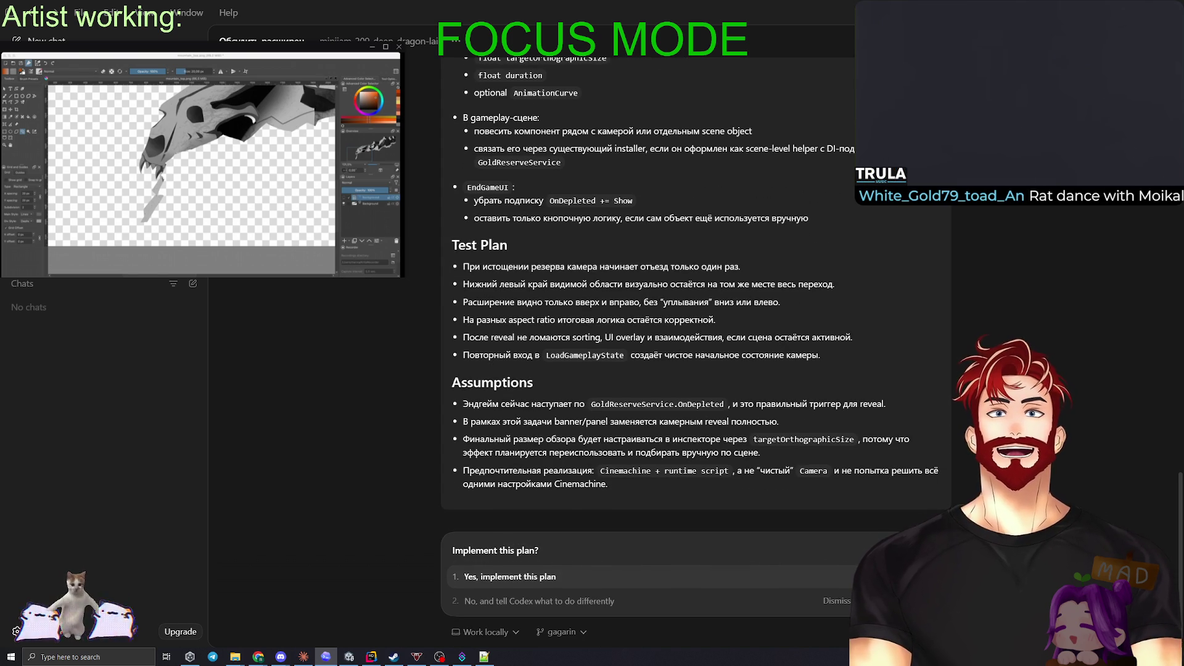
pyautogui.press('Return')
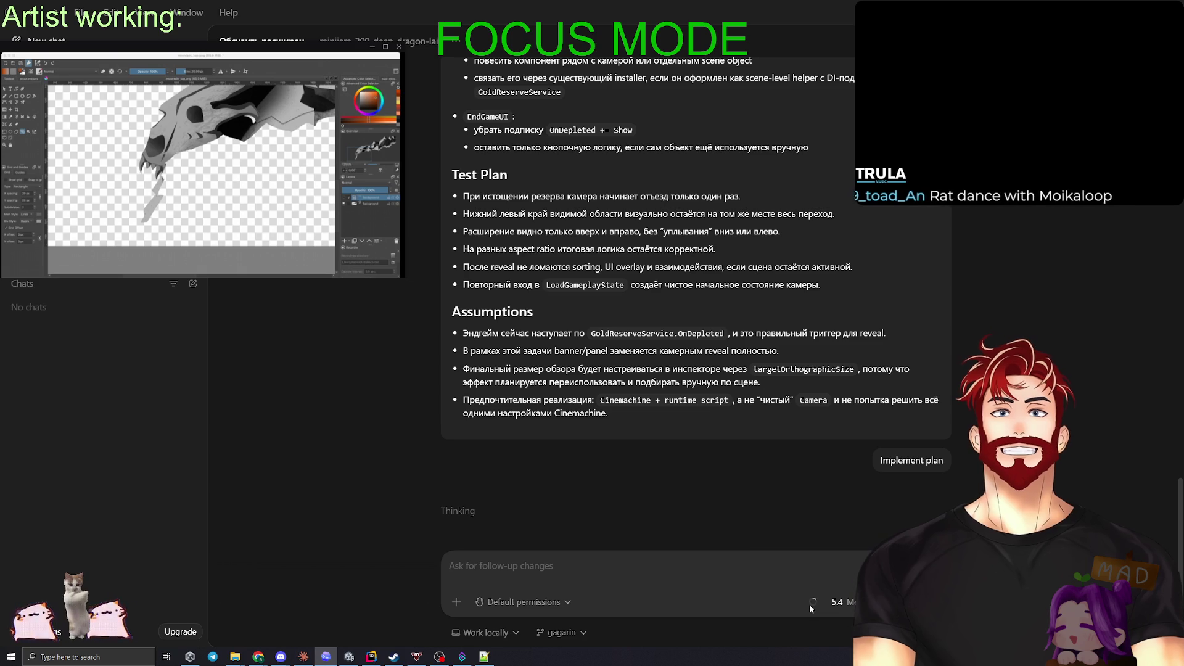
# Step: Check Codex's context-window token usage while it implements the camera reveal across five files
pyautogui.moveTo(813, 601)
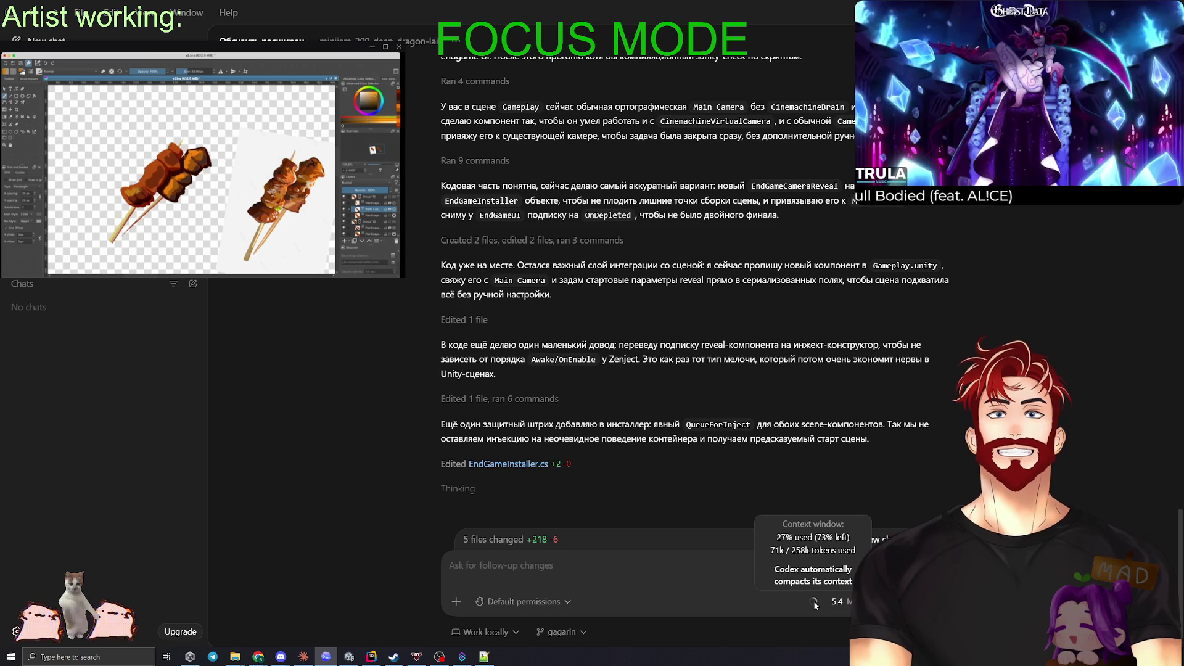
pyautogui.moveTo(812, 605)
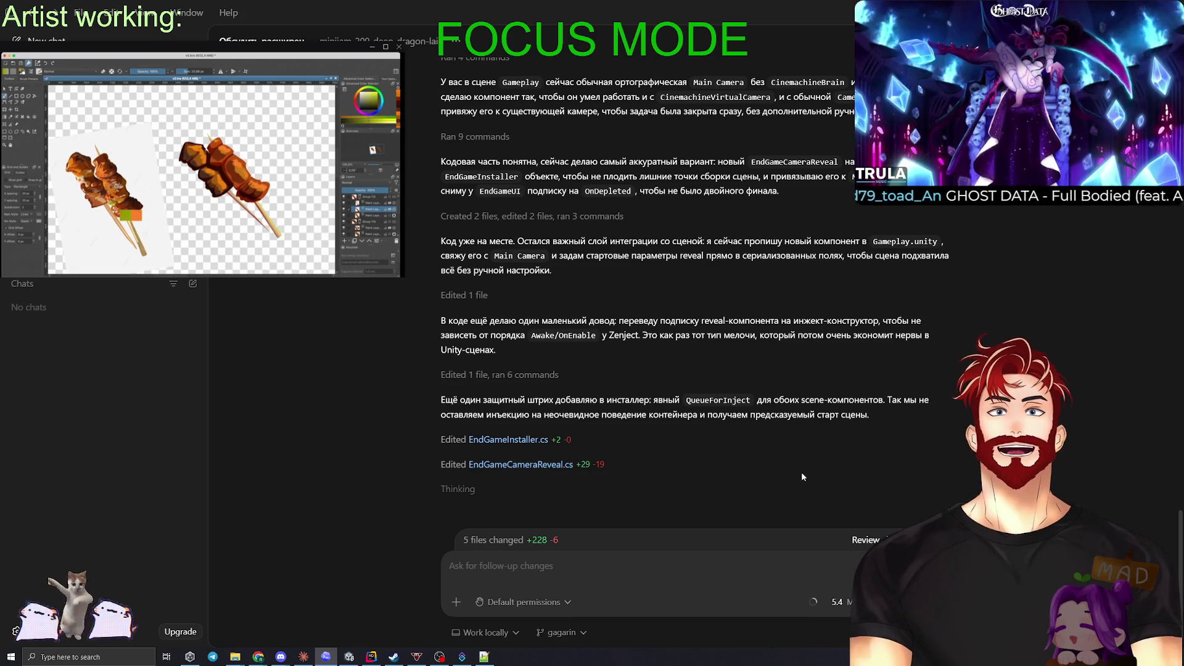
pyautogui.click(257, 656)
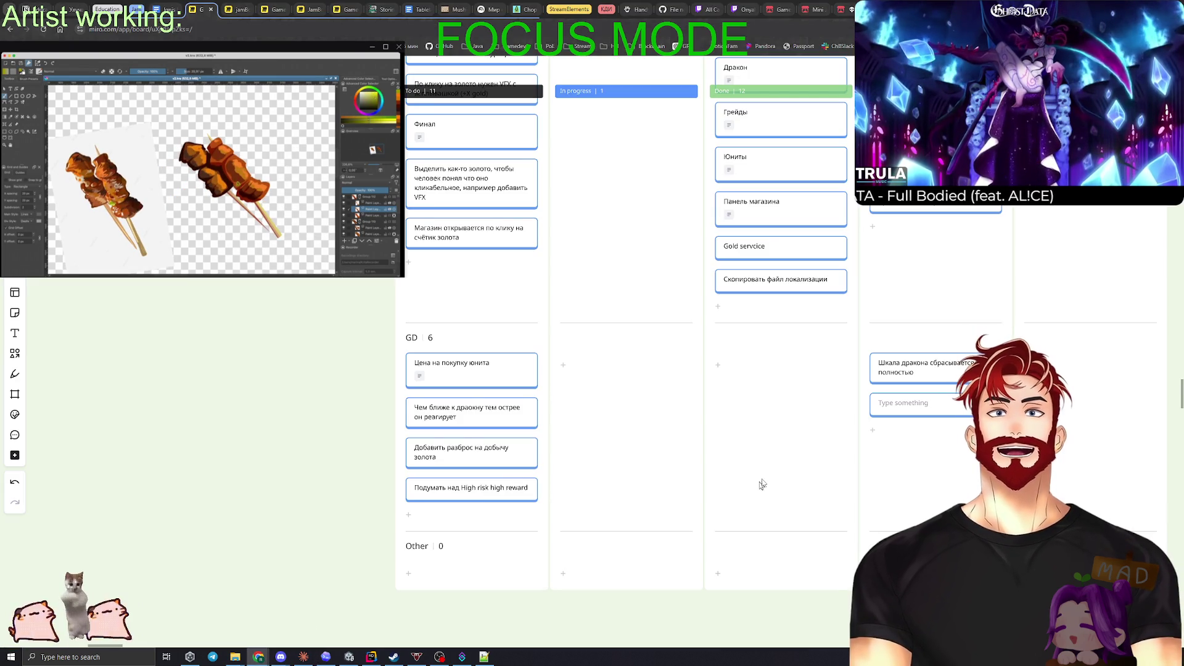
pyautogui.scroll(8, 762, 484)
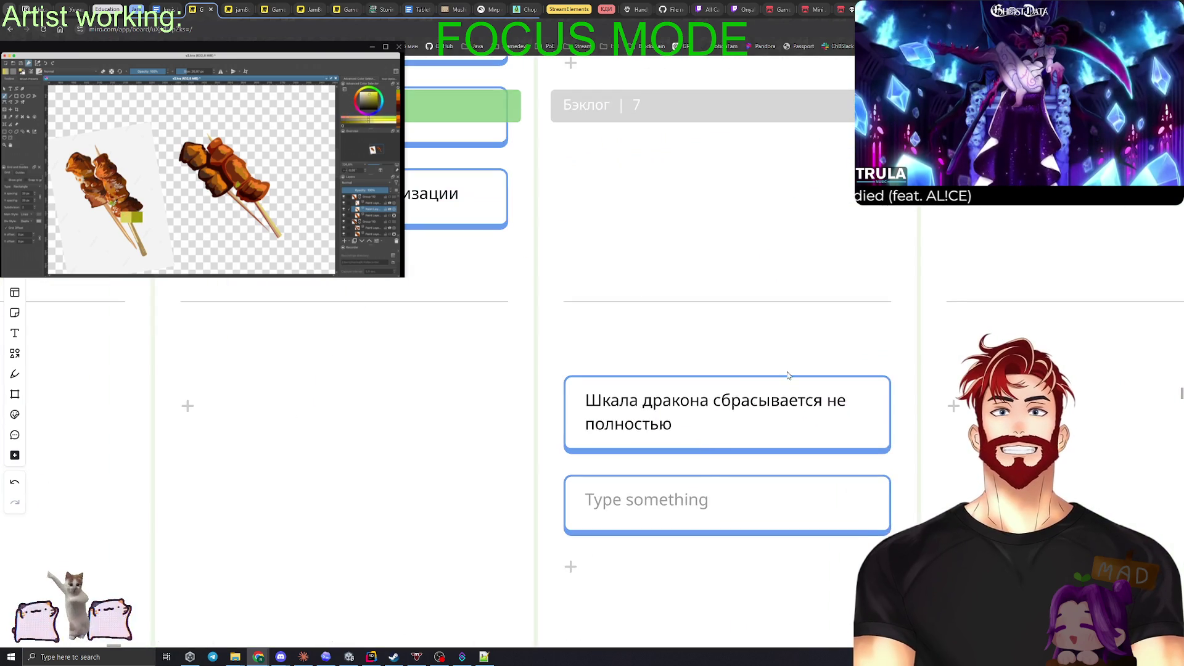
pyautogui.scroll(-5, 709, 345)
pyautogui.scroll(3, 678, 401)
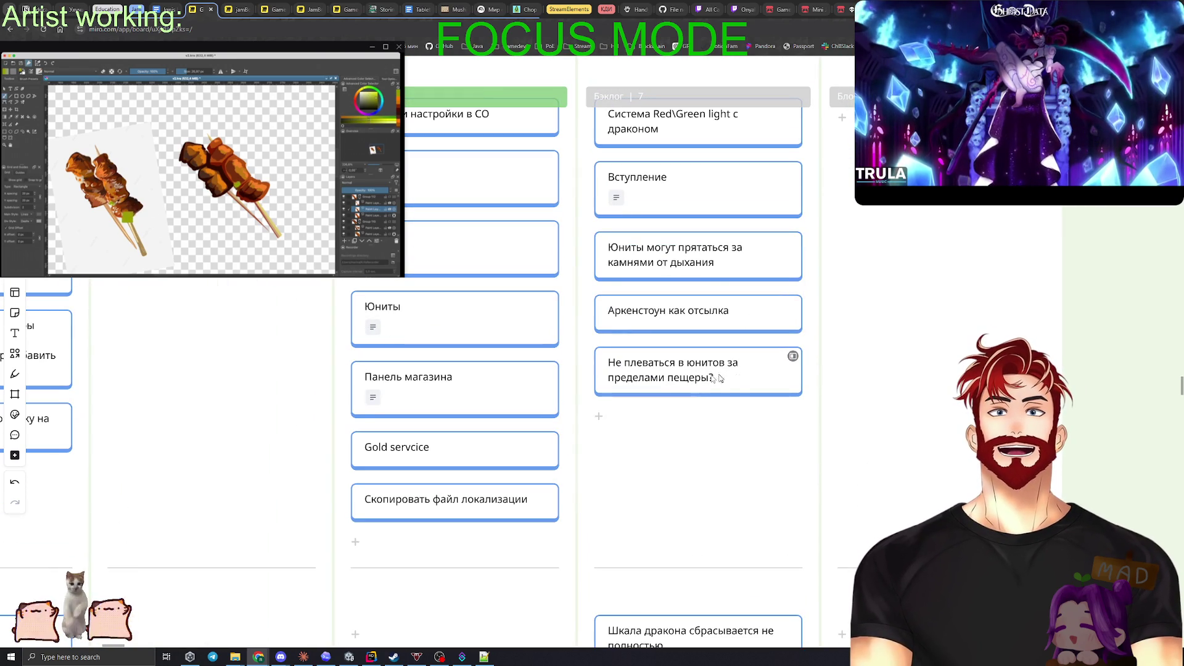
pyautogui.scroll(-5, 761, 503)
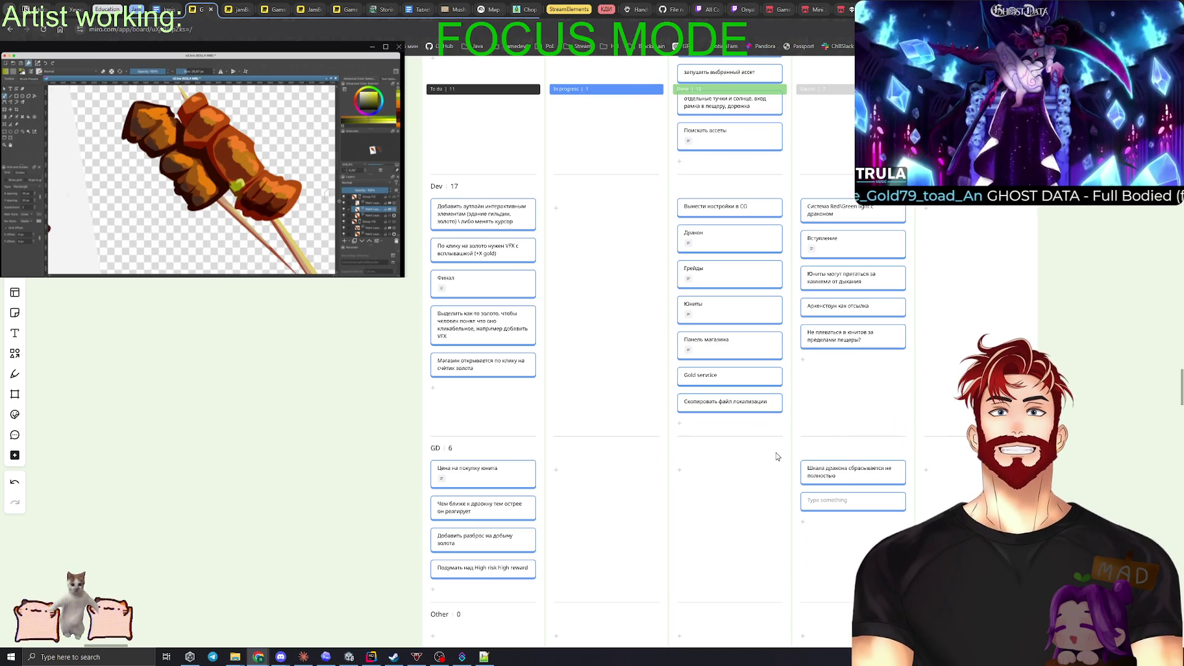
pyautogui.moveTo(569, 372); pyautogui.dragTo(596, 429)
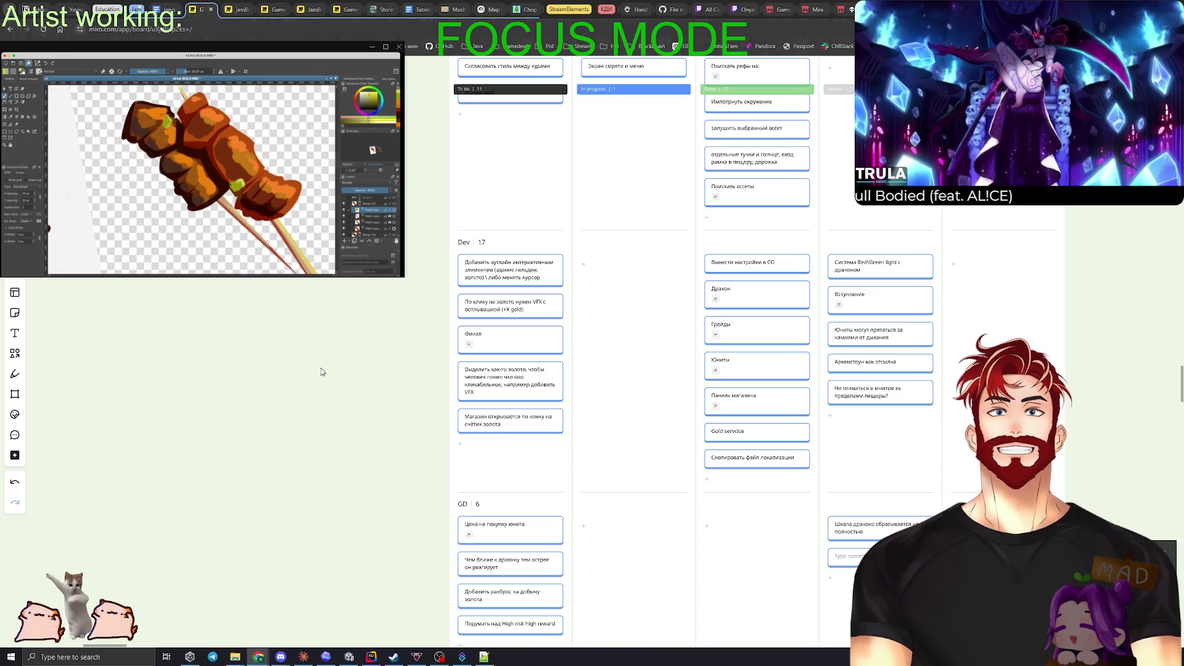
pyautogui.hotkey('alt', 'Tab')
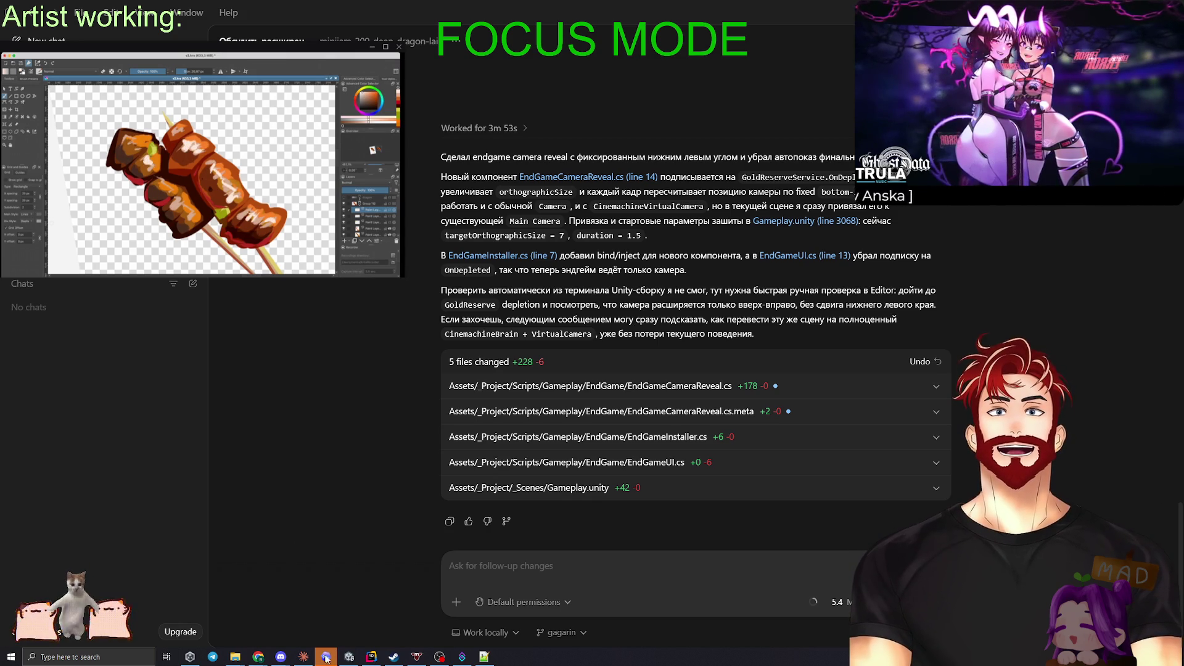
pyautogui.click(349, 657)
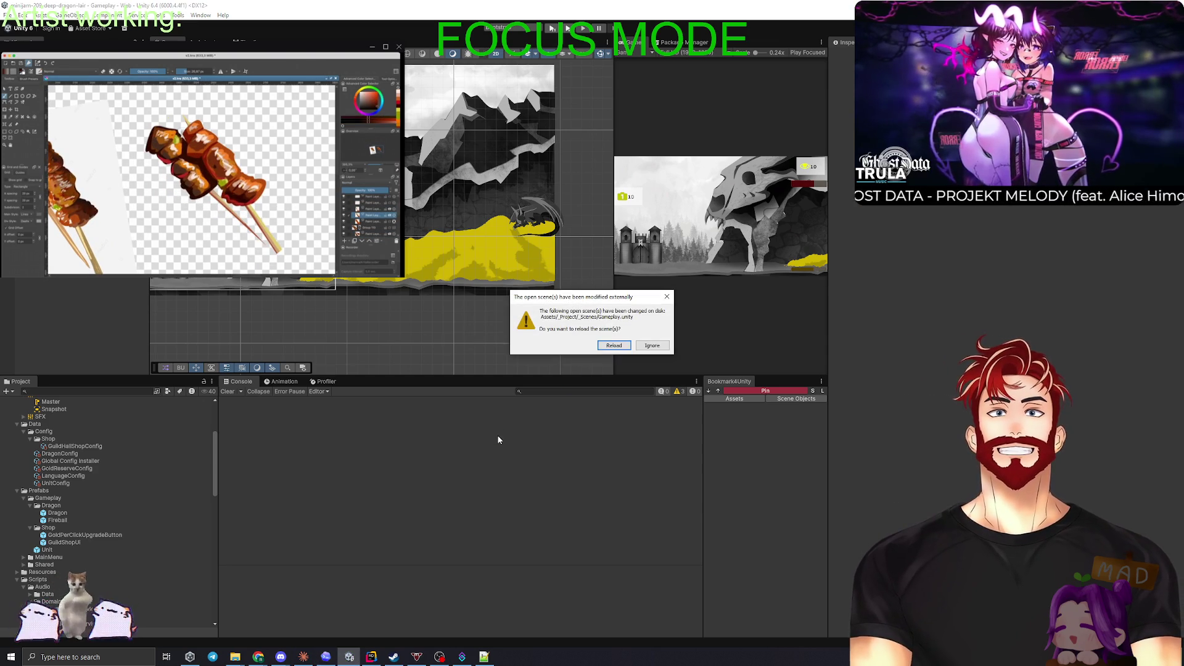
# Step: Reload the externally modified Gameplay scene in Unity and return to Codex
pyautogui.click(612, 345)
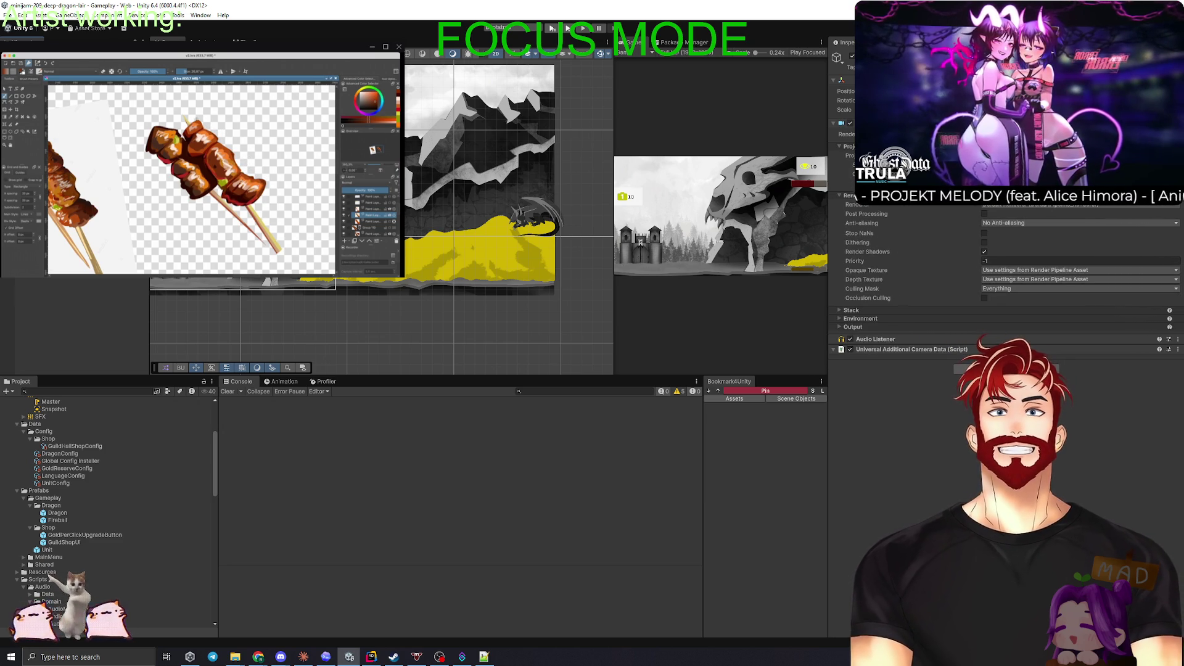
pyautogui.hotkey('alt', 'Tab')
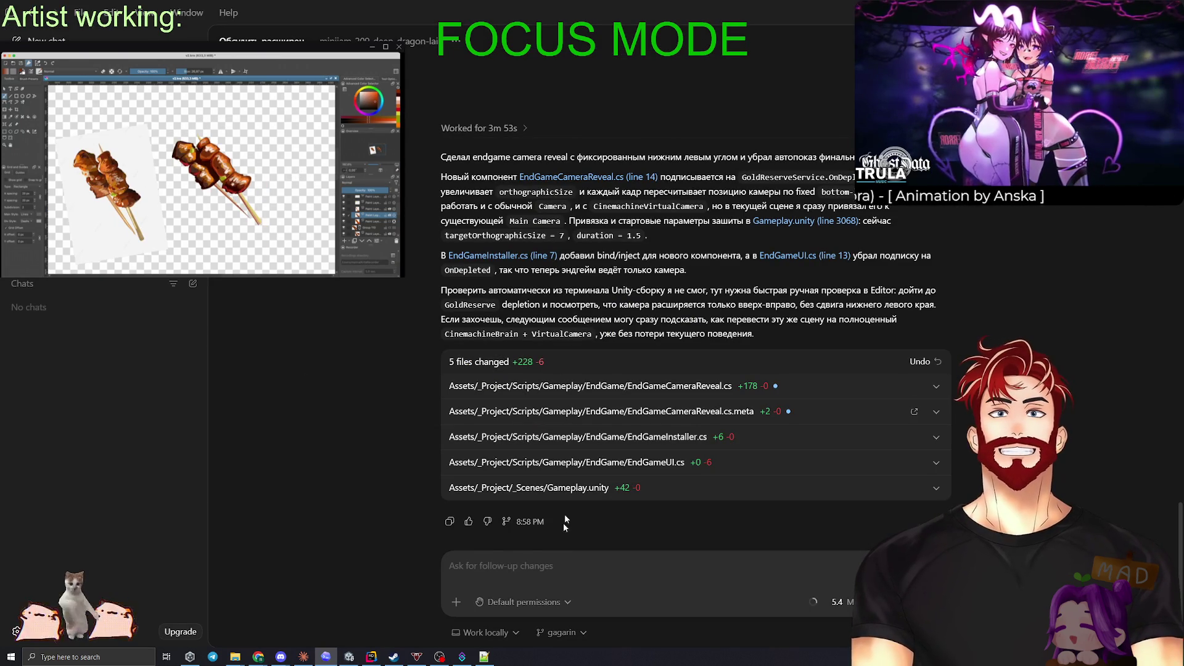
# Step: Ask Codex 'Ты не стал добавлять Cinemachine?' and start drafting a reply requesting it for future shake
pyautogui.write('Ты не стал добавлять Ci')
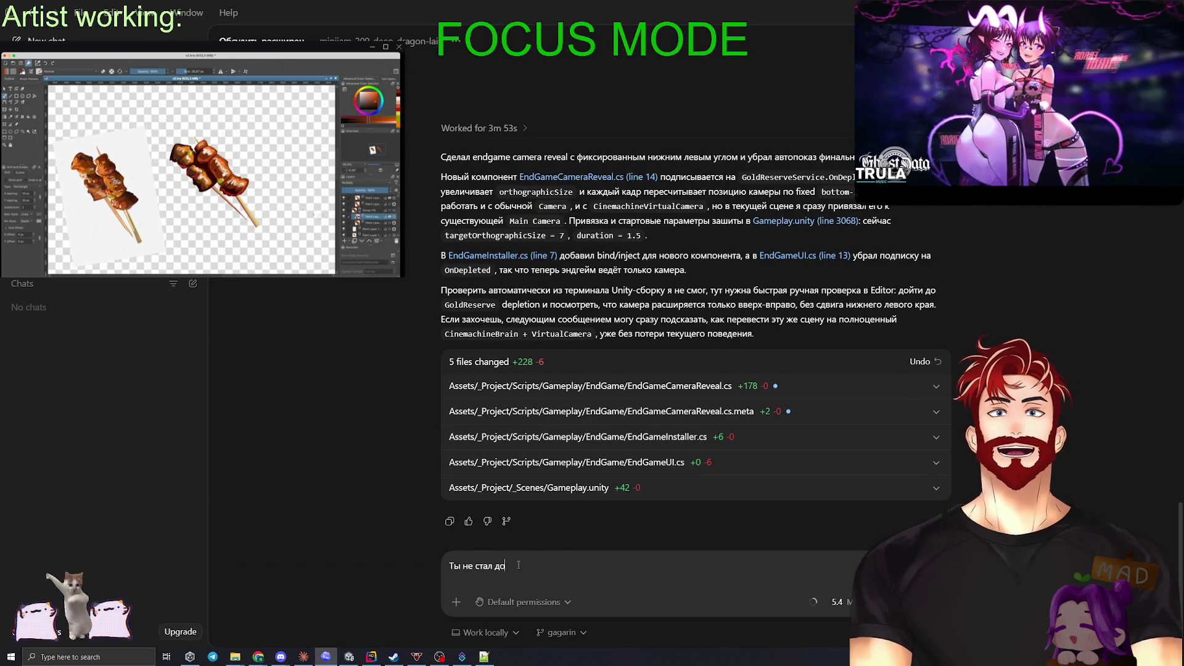
pyautogui.write('nemac')
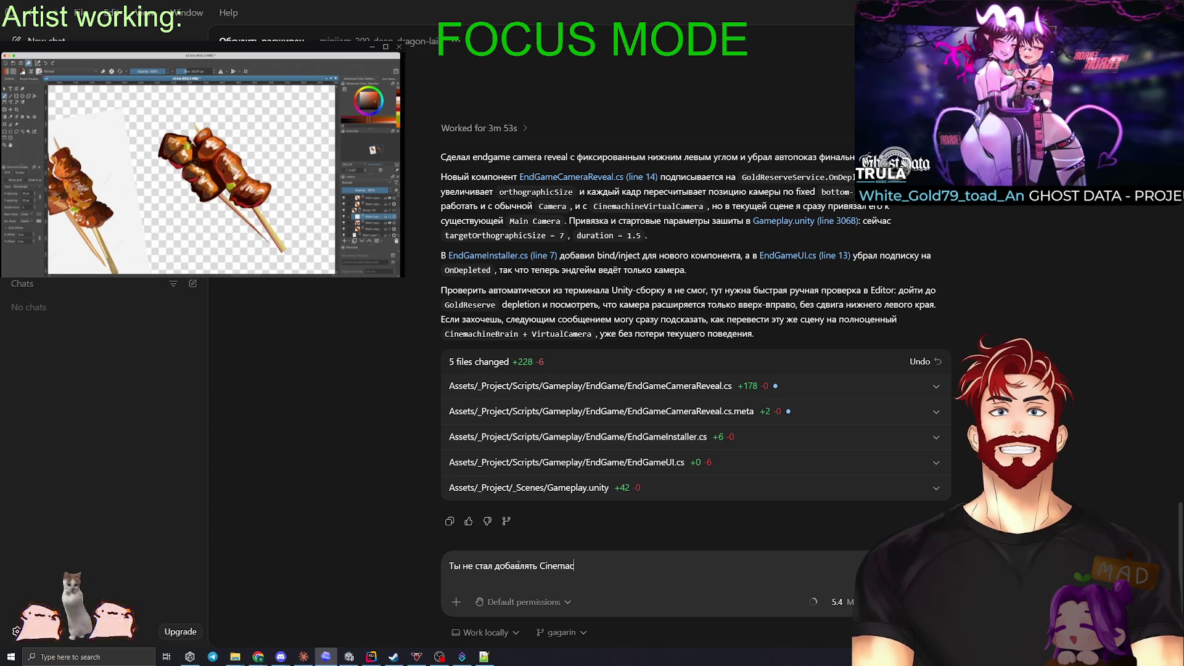
pyautogui.write('hine?')
pyautogui.press('Return')
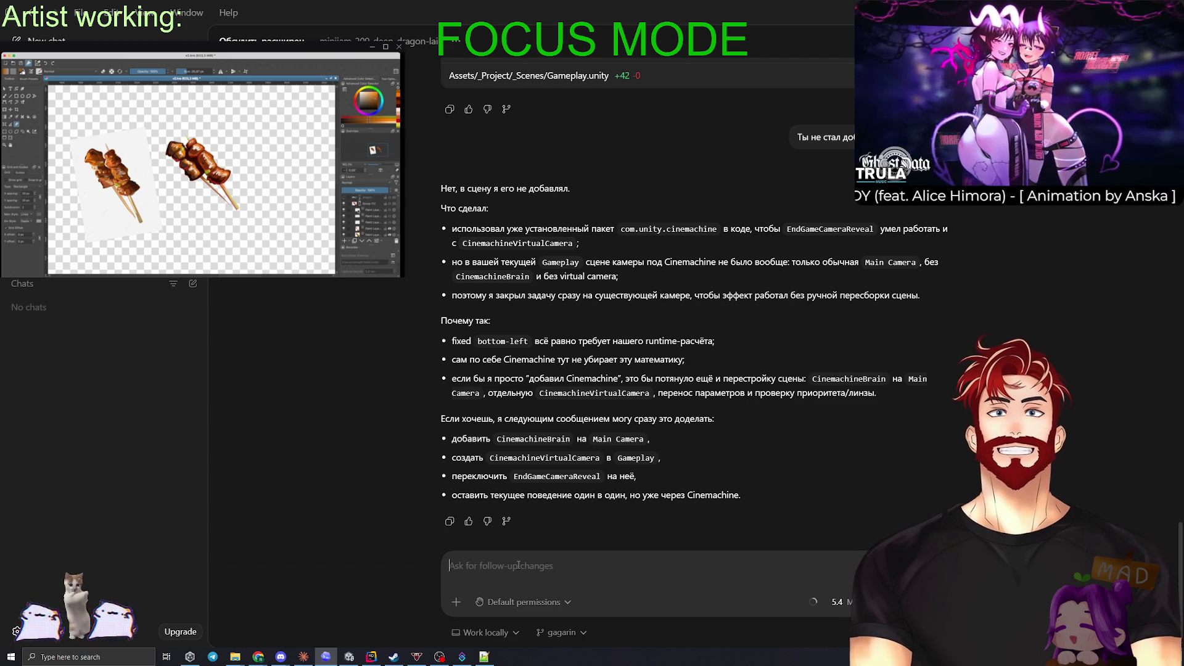
pyautogui.write('Дав')
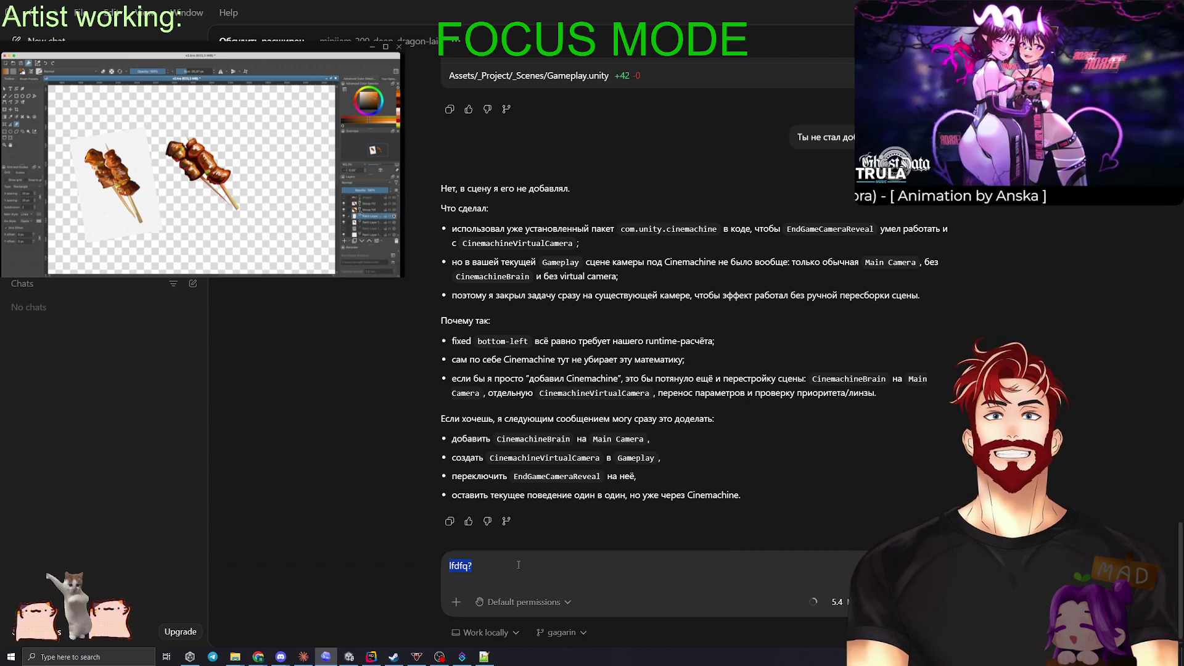
pyautogui.write('ай сделаем,')
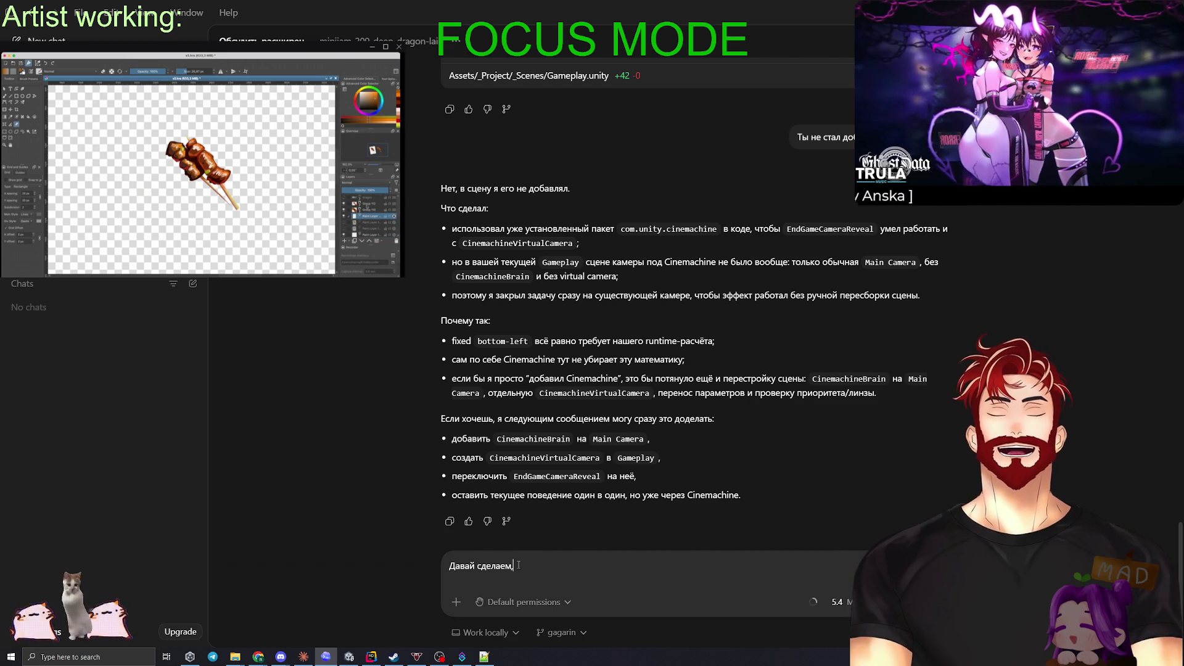
pyautogui.write(' потому что потом ')
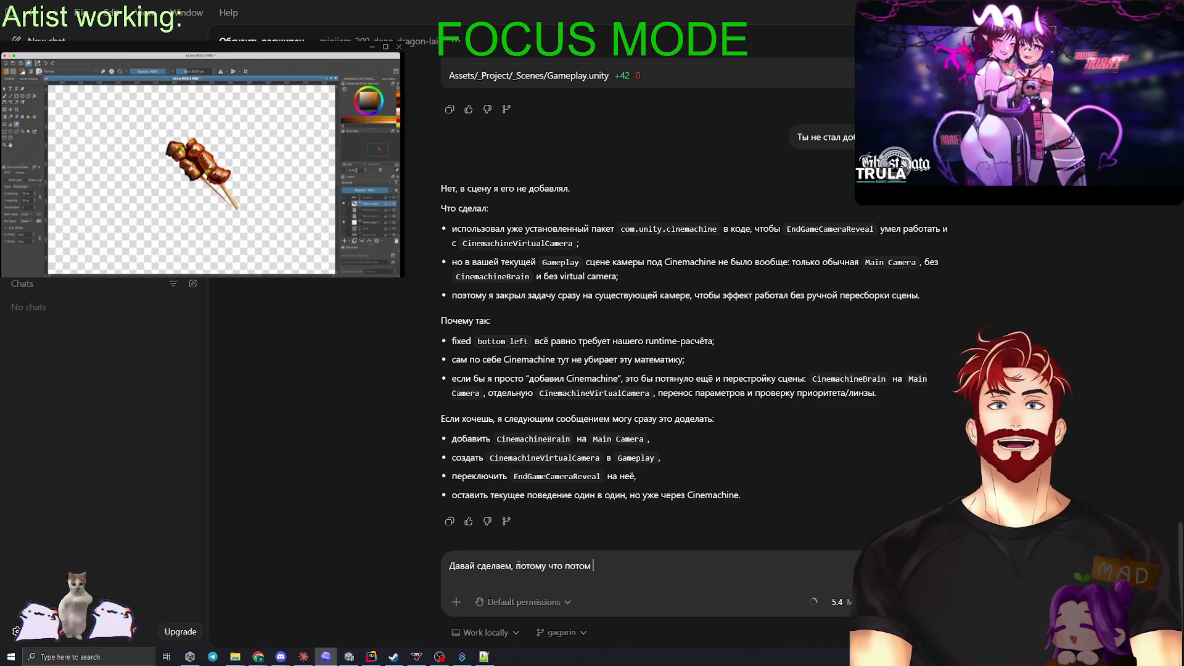
pyautogui.write('м ыдобавим ')
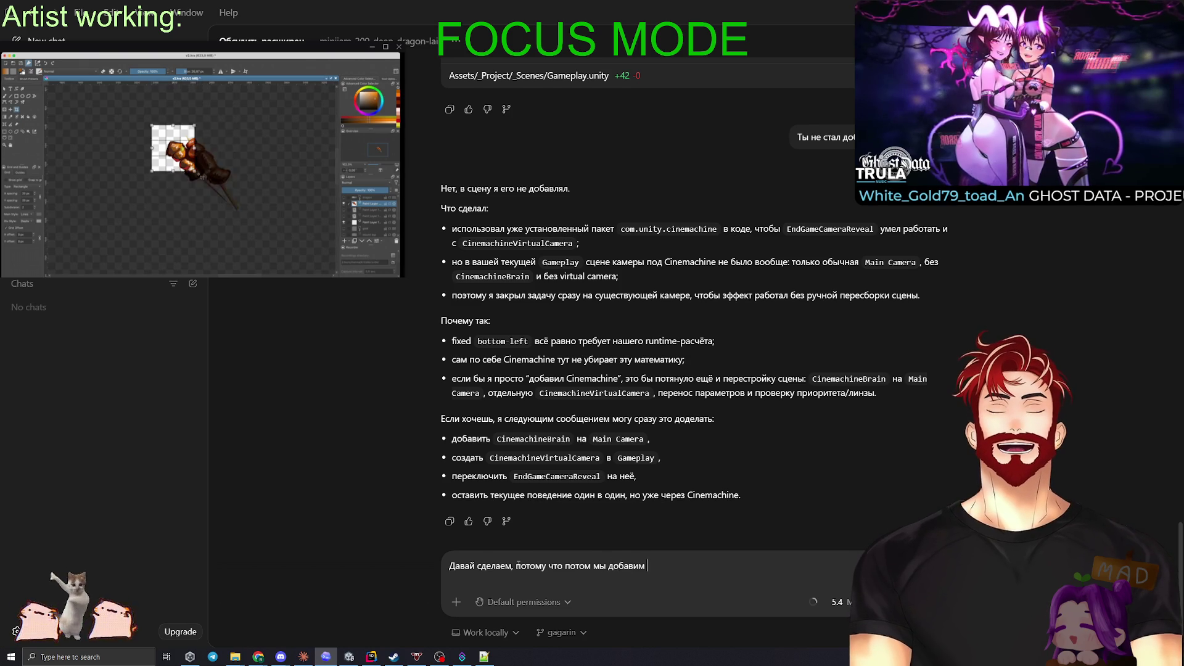
pyautogui.write('например тряс')
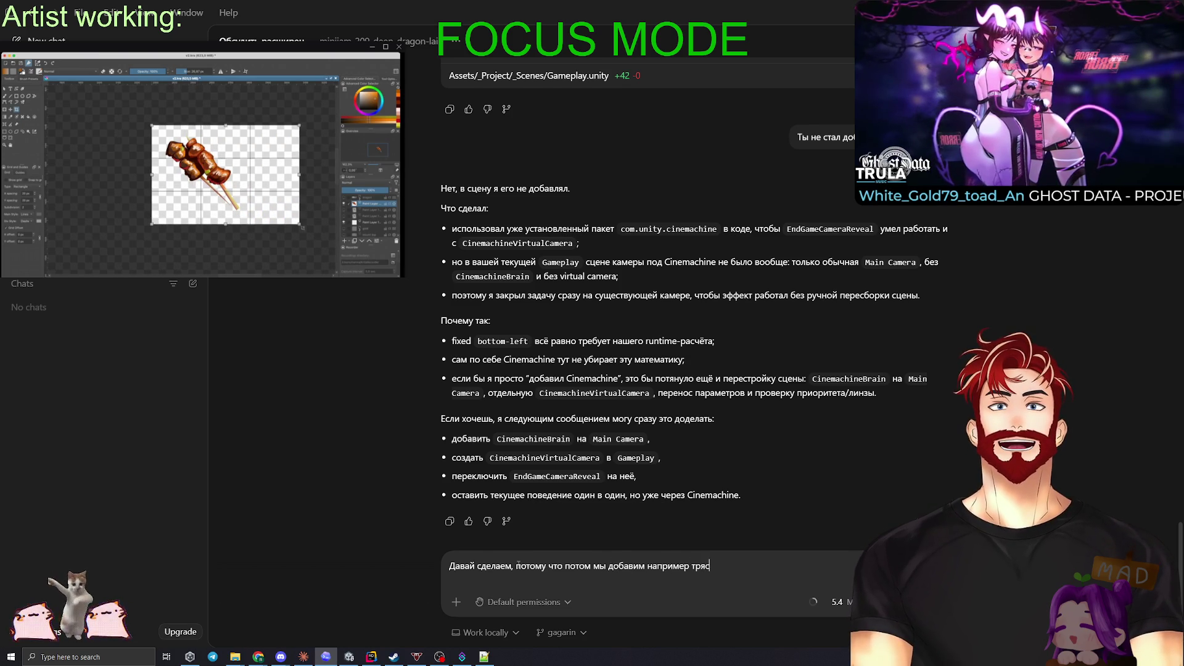
pyautogui.write('к, и нам всё ')
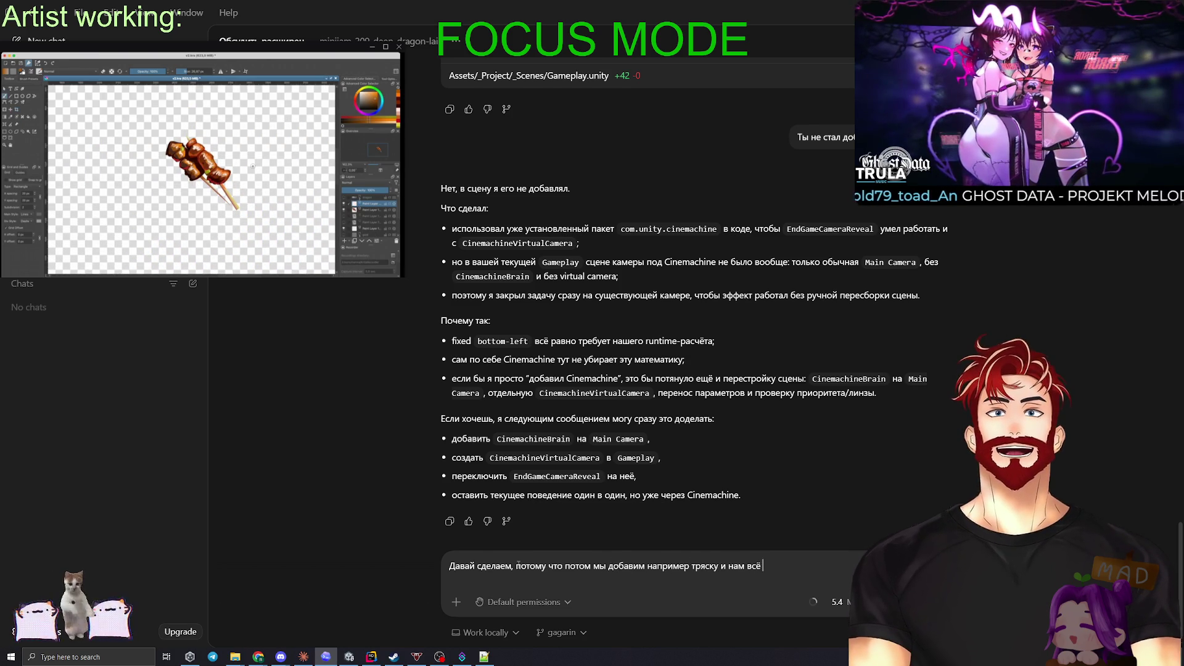
pyautogui.write('равно ну Cinemach')
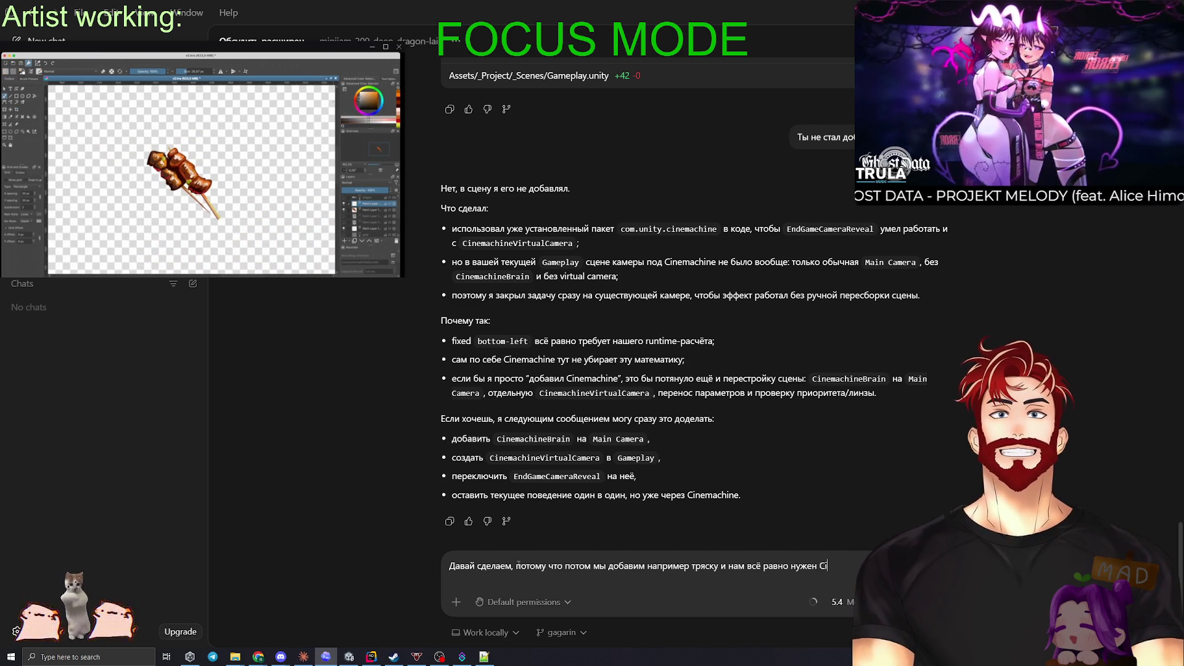
# Step: Send the follow-up asking Codex to add Cinemachine because screen shake comes later
pyautogui.press('Return')
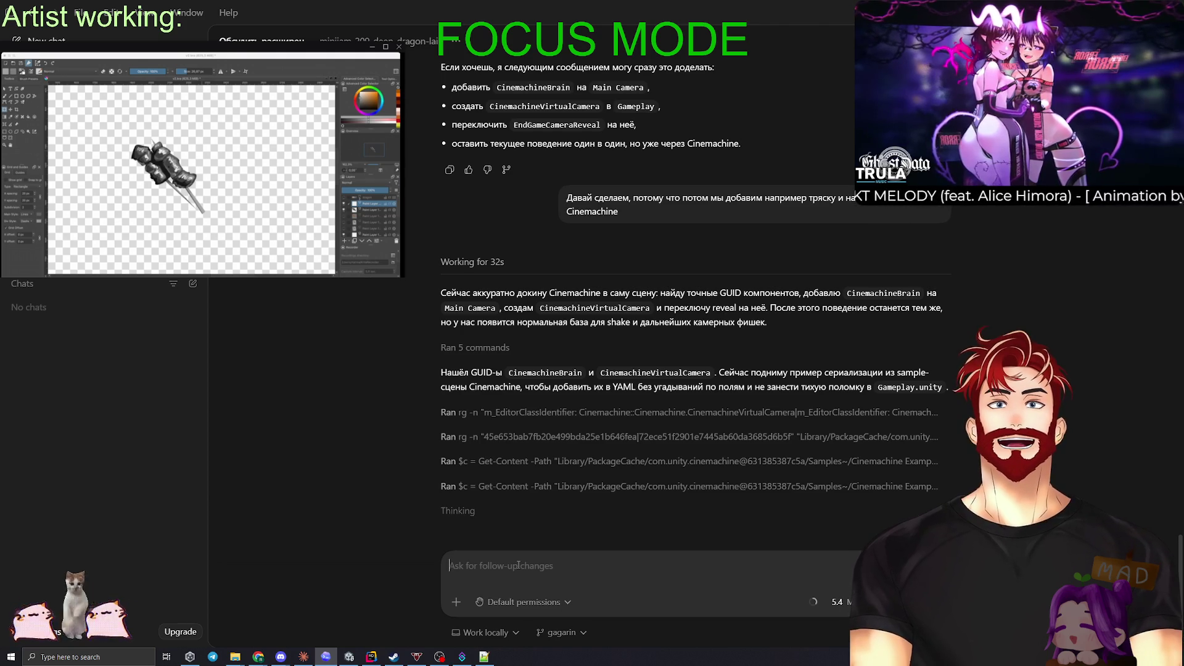
# Step: Focus the follow-up box for another message, then switch to the Unity Editor
pyautogui.click(518, 564)
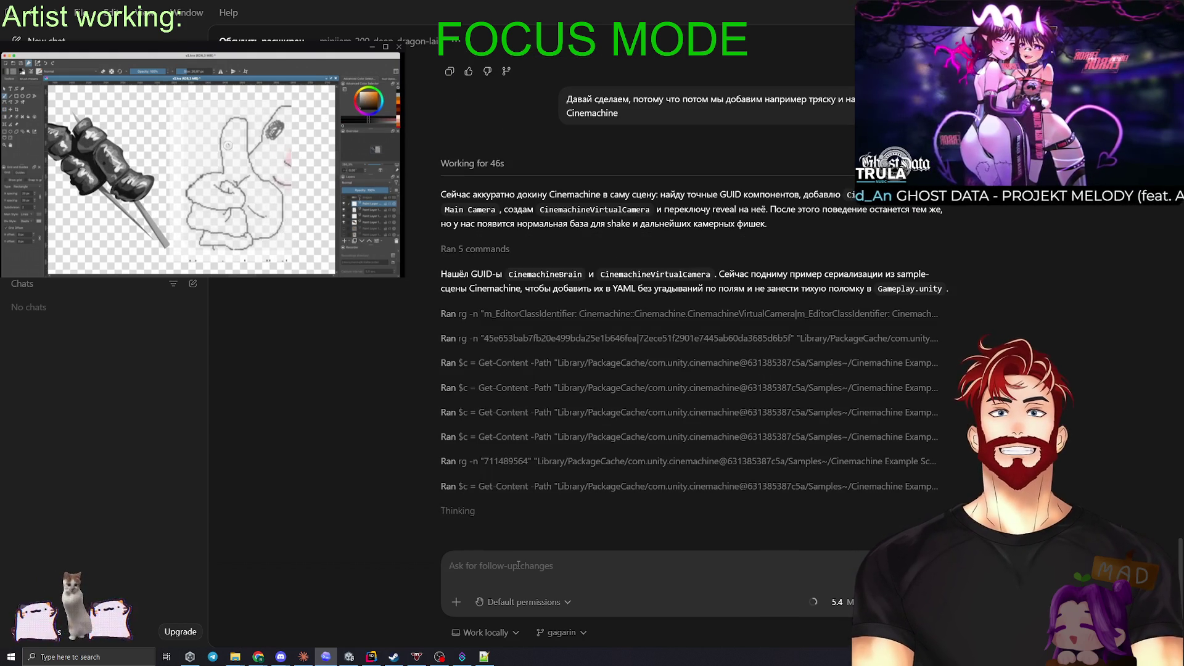
pyautogui.hotkey('alt', 'Tab')
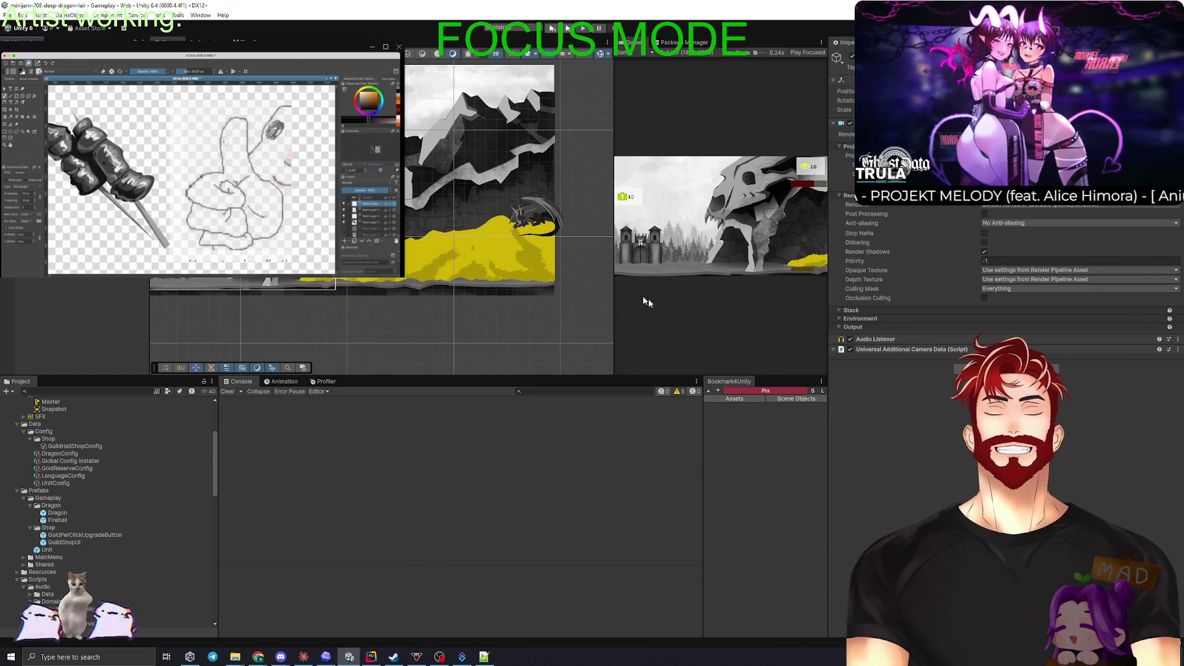
# Step: Widen the Game view and open the Fireball prefab (Speed 10, Explosion Radius 1.5)
pyautogui.moveTo(616, 281); pyautogui.dragTo(162, 285)
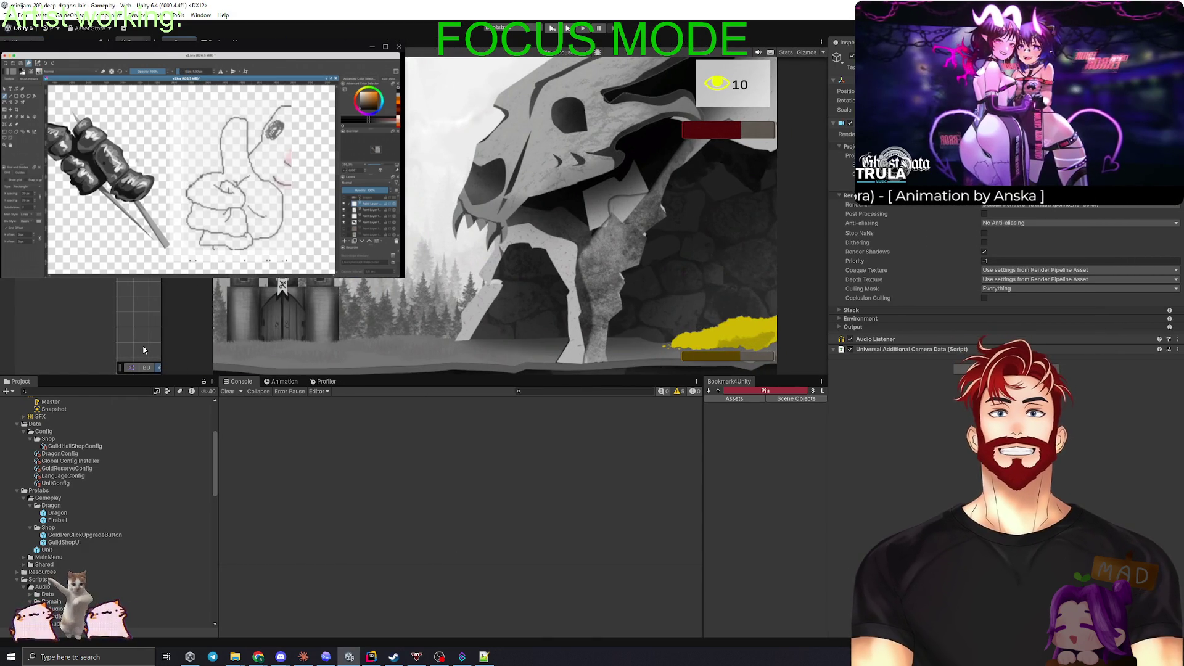
pyautogui.click(65, 520)
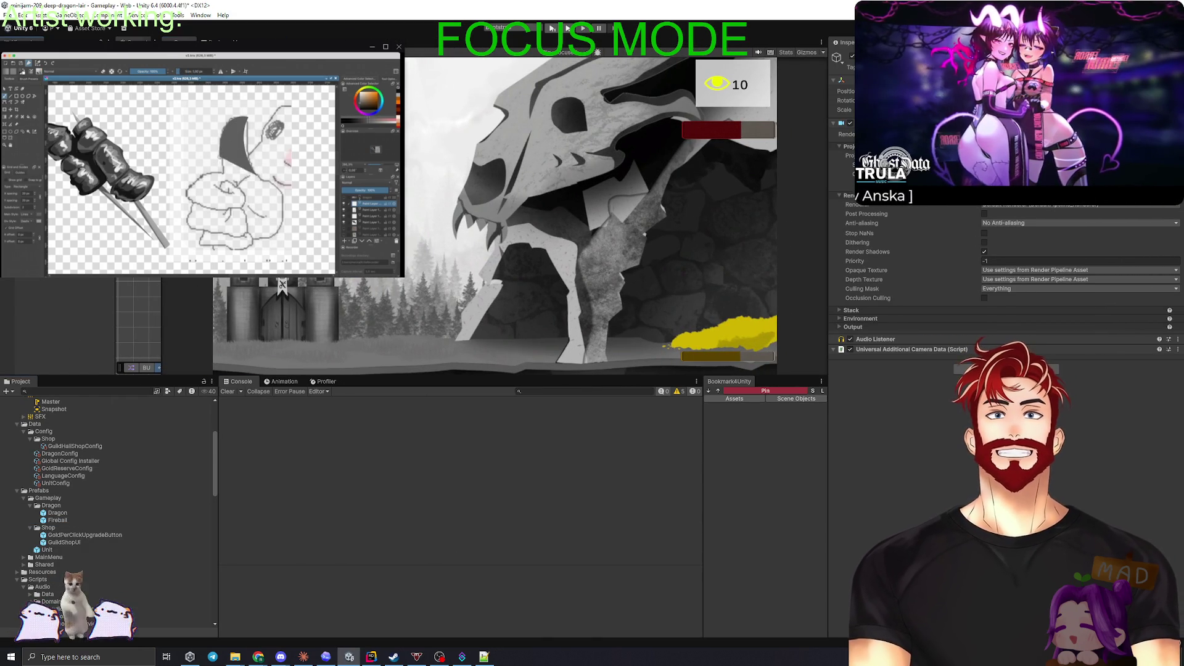
pyautogui.doubleClick(65, 520)
# Step: Pan around the fireball, open the Unit prefab, then bring back the Fireball prefab's settings
pyautogui.scroll(-8, 492, 252)
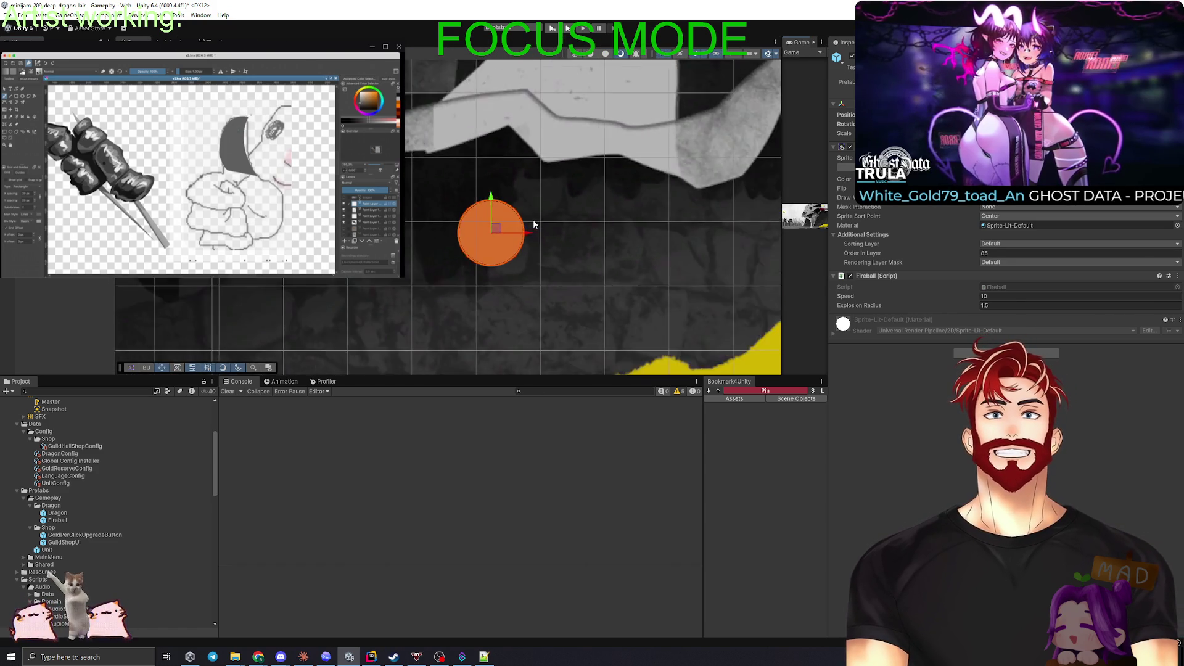
pyautogui.moveTo(601, 276)
pyautogui.mouseDown()
pyautogui.moveTo(495, 303)
pyautogui.moveTo(518, 286)
pyautogui.moveTo(513, 194)
pyautogui.mouseUp()
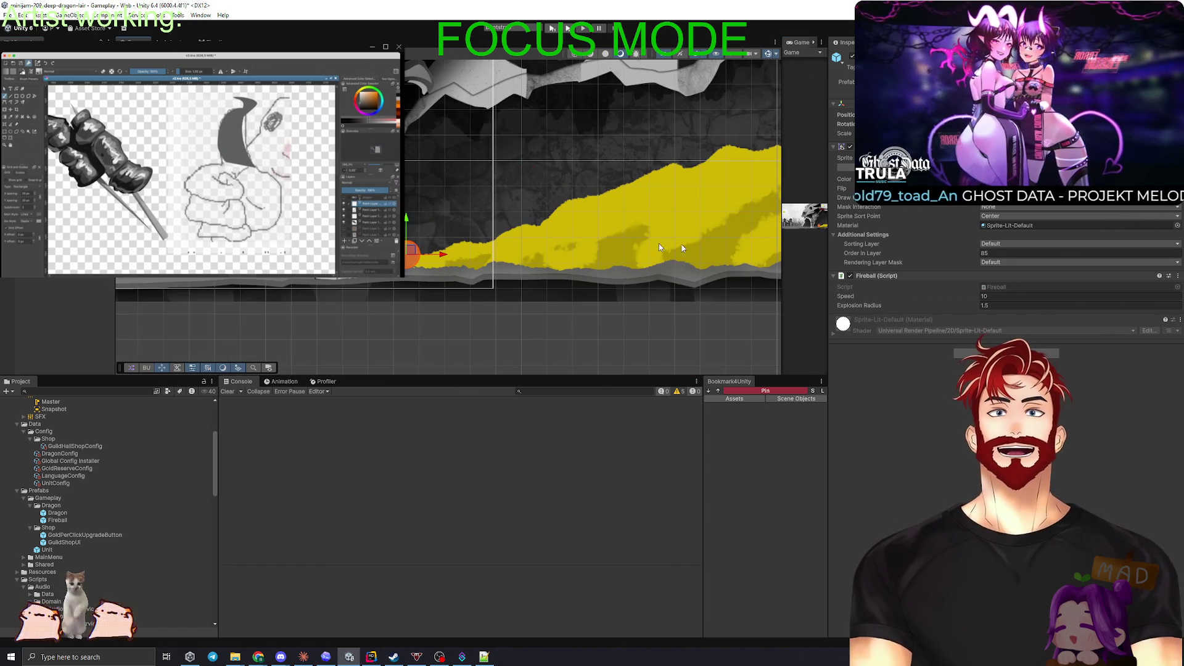
pyautogui.doubleClick(46, 550)
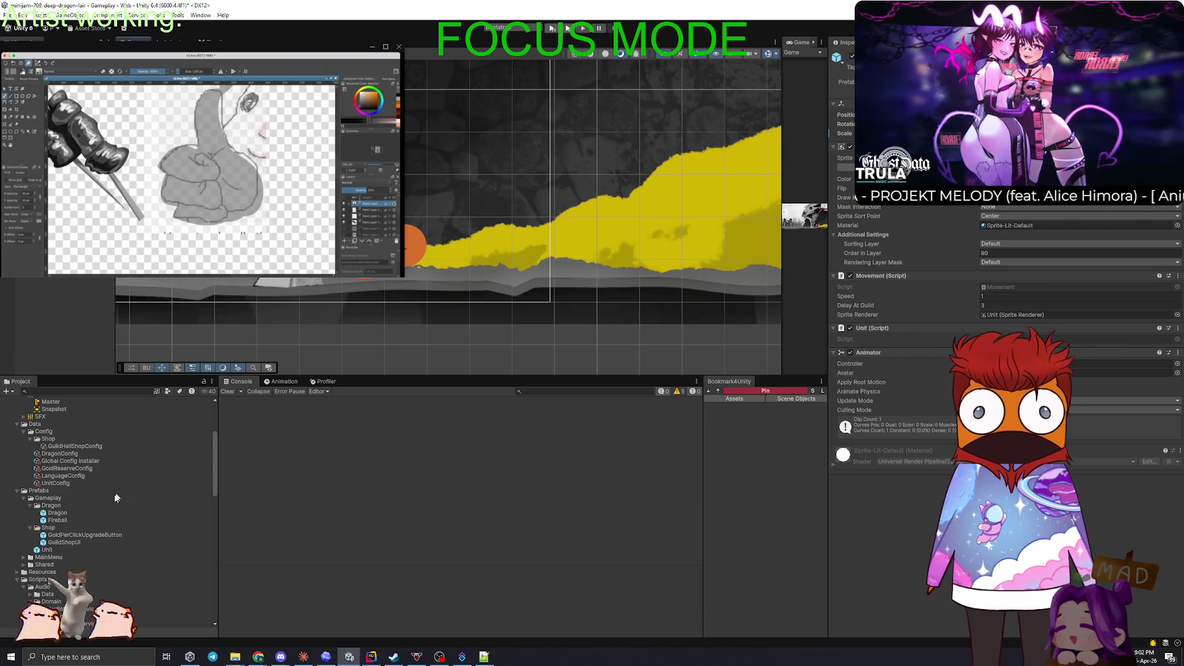
pyautogui.click(58, 520)
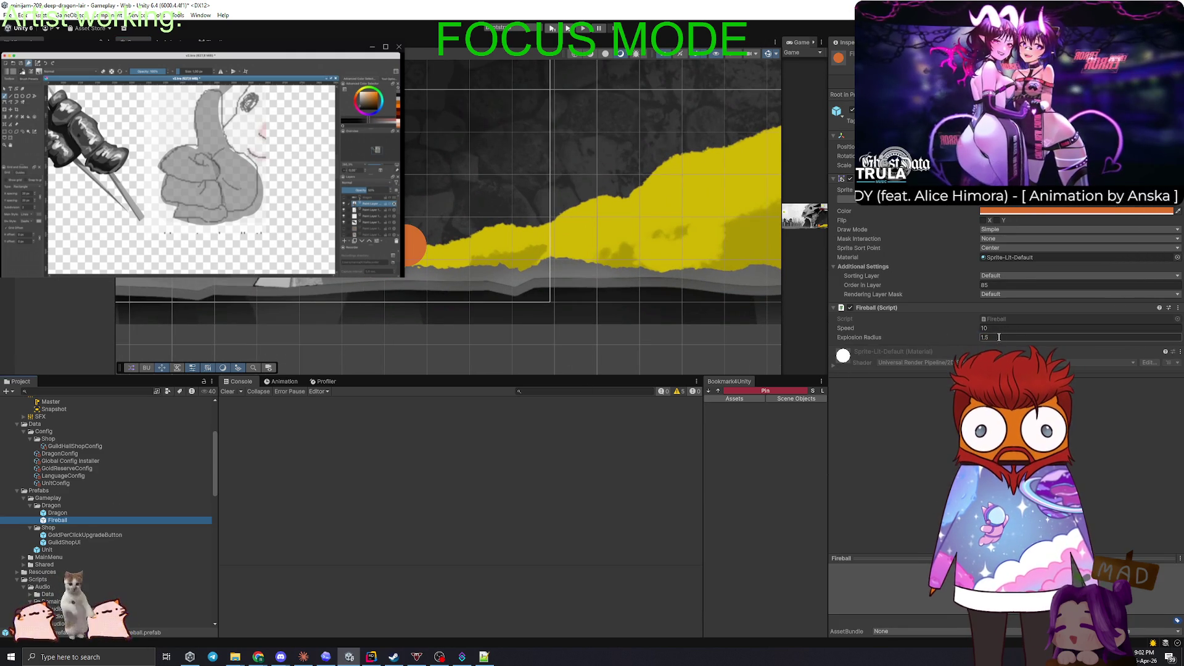
# Step: Confirm the fireball's Explosion Radius of 1.5, then test scaling it and restore its size
pyautogui.click(1079, 337)
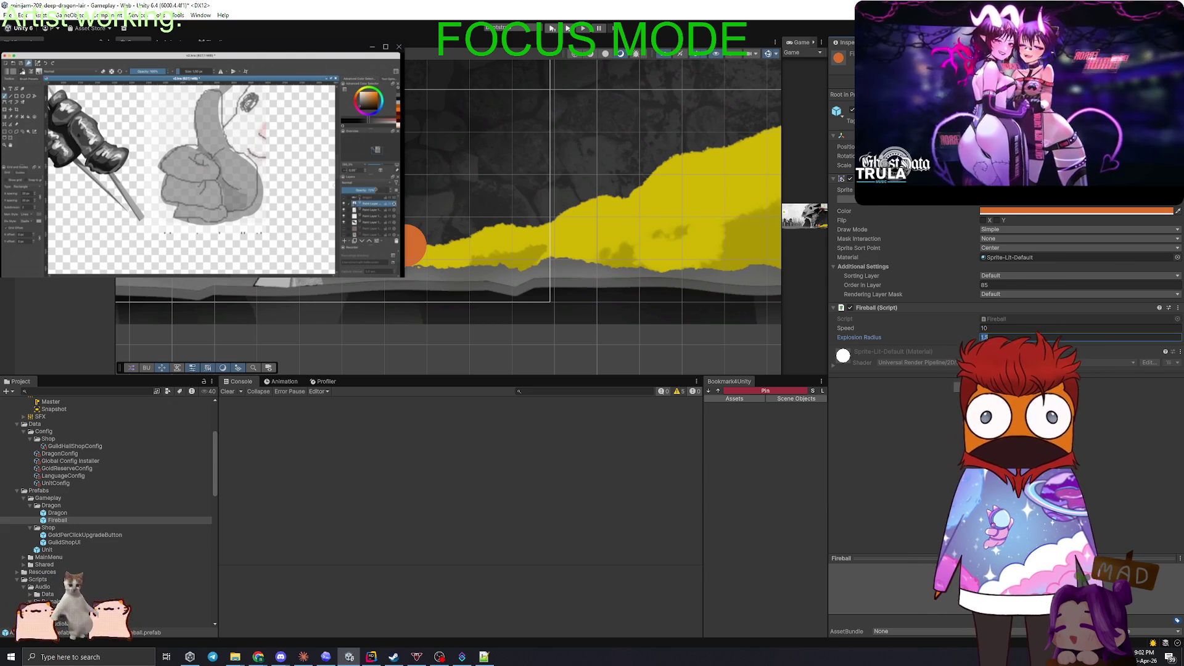
pyautogui.click(415, 245)
pyautogui.moveTo(844, 134); pyautogui.dragTo(863, 133)
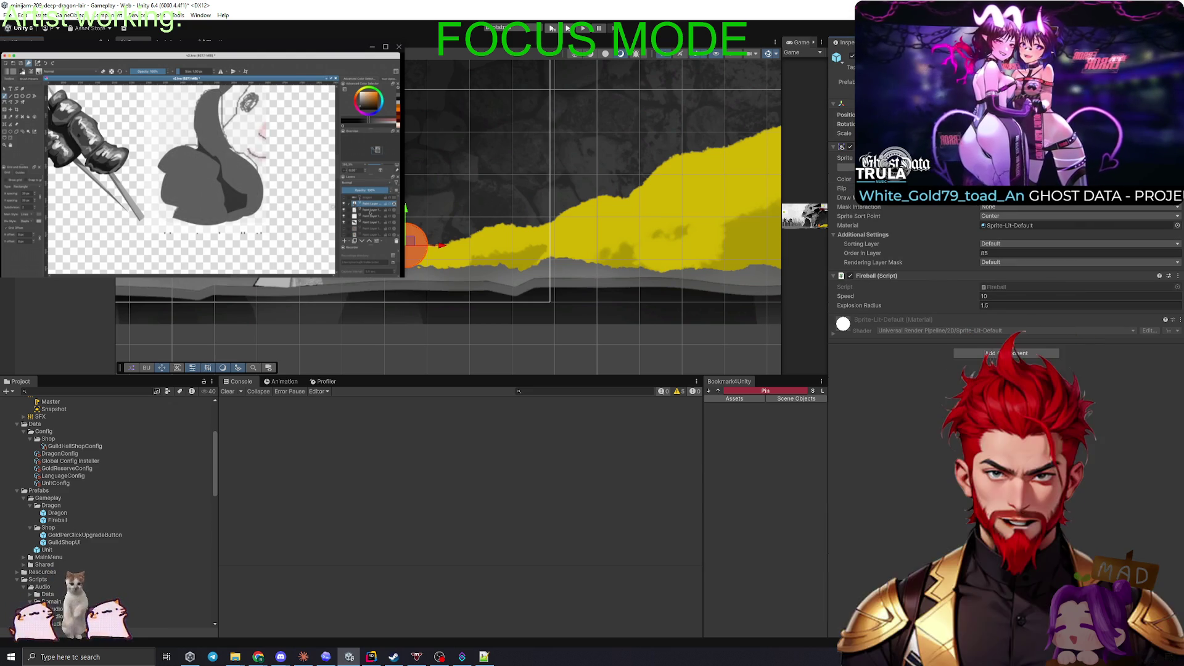
pyautogui.moveTo(863, 133); pyautogui.dragTo(860, 133)
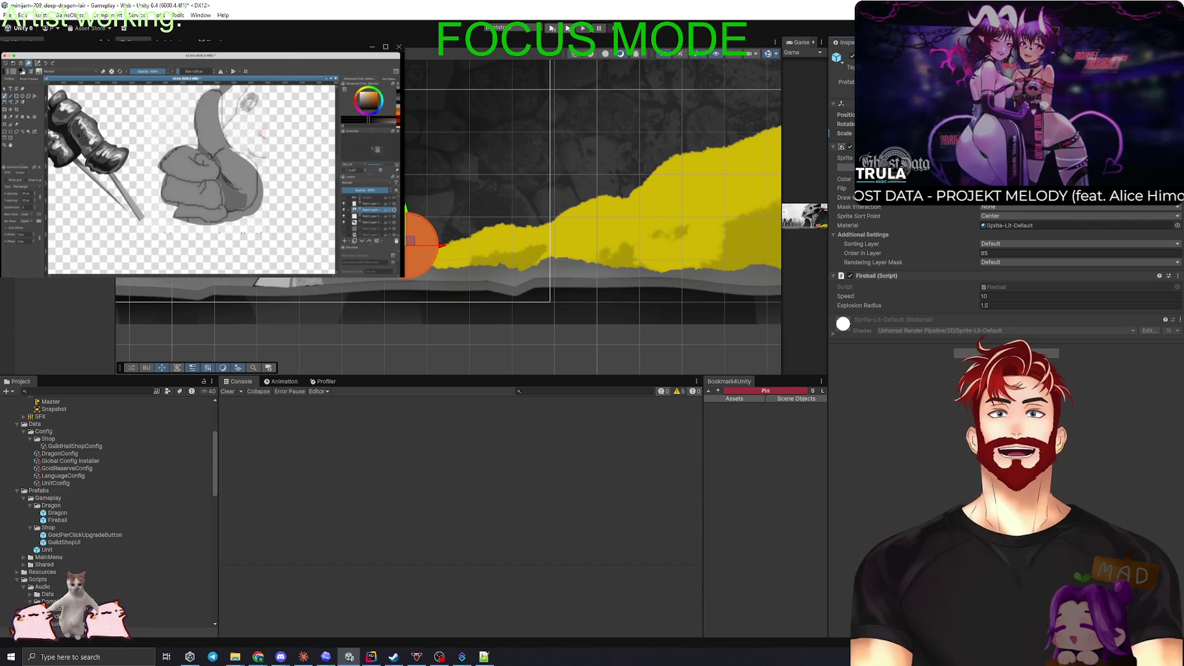
# Step: Move the fireball left beside the Unit character and select the Unit
pyautogui.moveTo(430, 245); pyautogui.dragTo(404, 247)
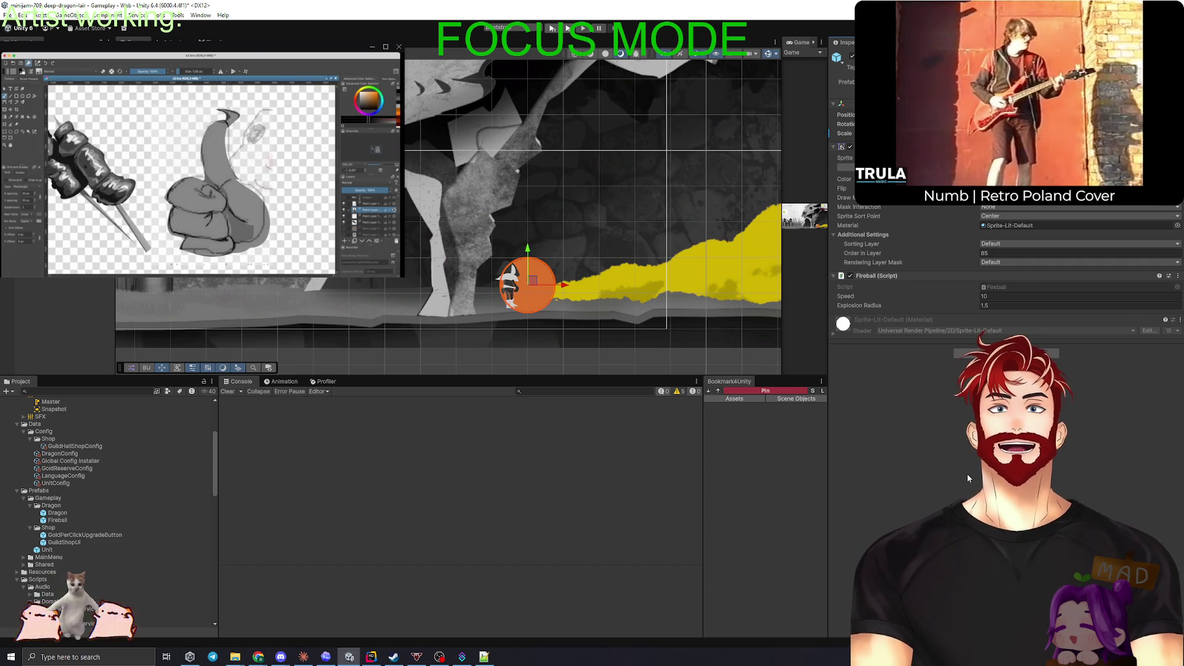
pyautogui.click(507, 285)
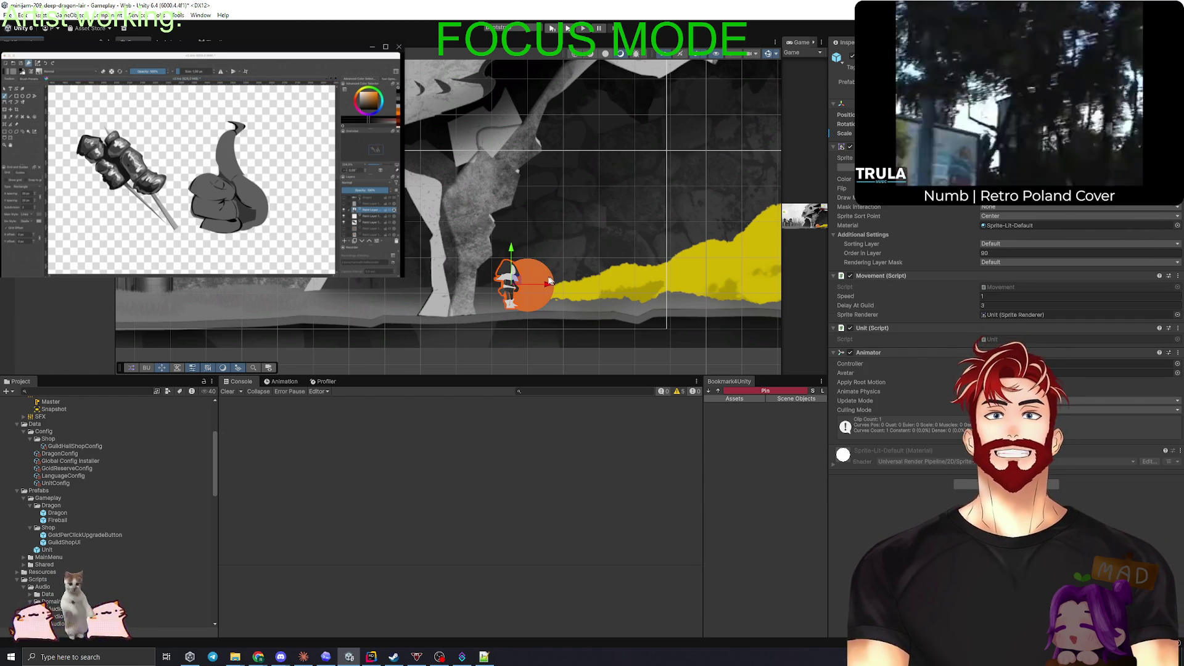
# Step: Select the fireball and Unit, then undo until the fireball is gone and switch to Codex
pyautogui.click(531, 284)
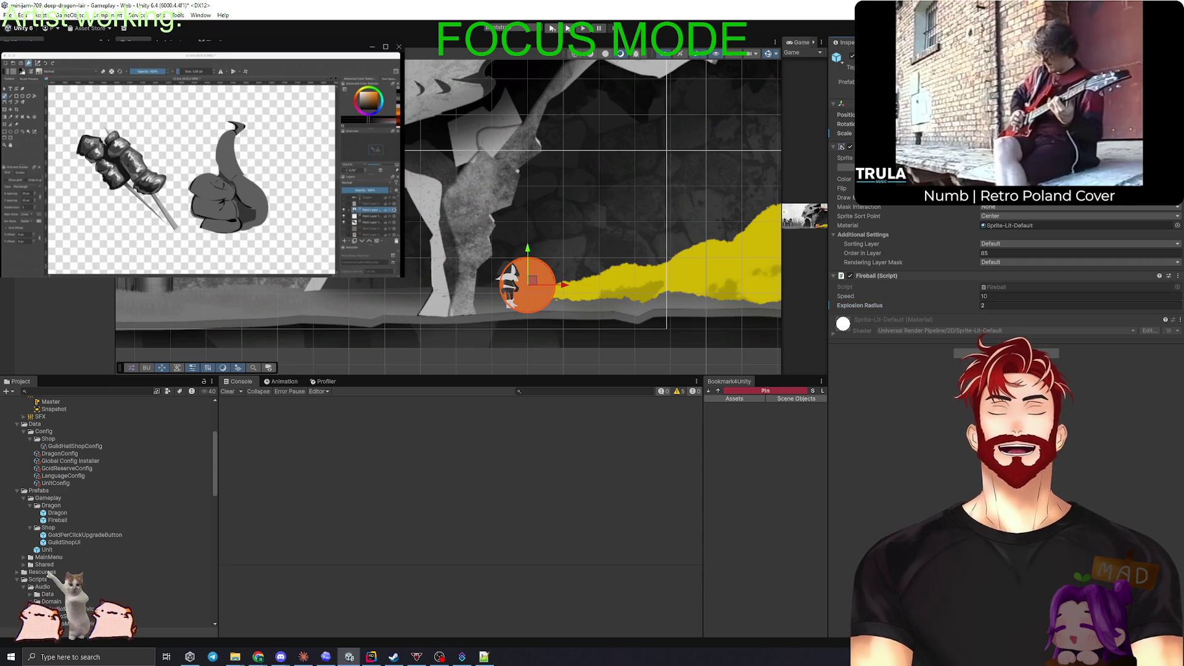
pyautogui.click(527, 282)
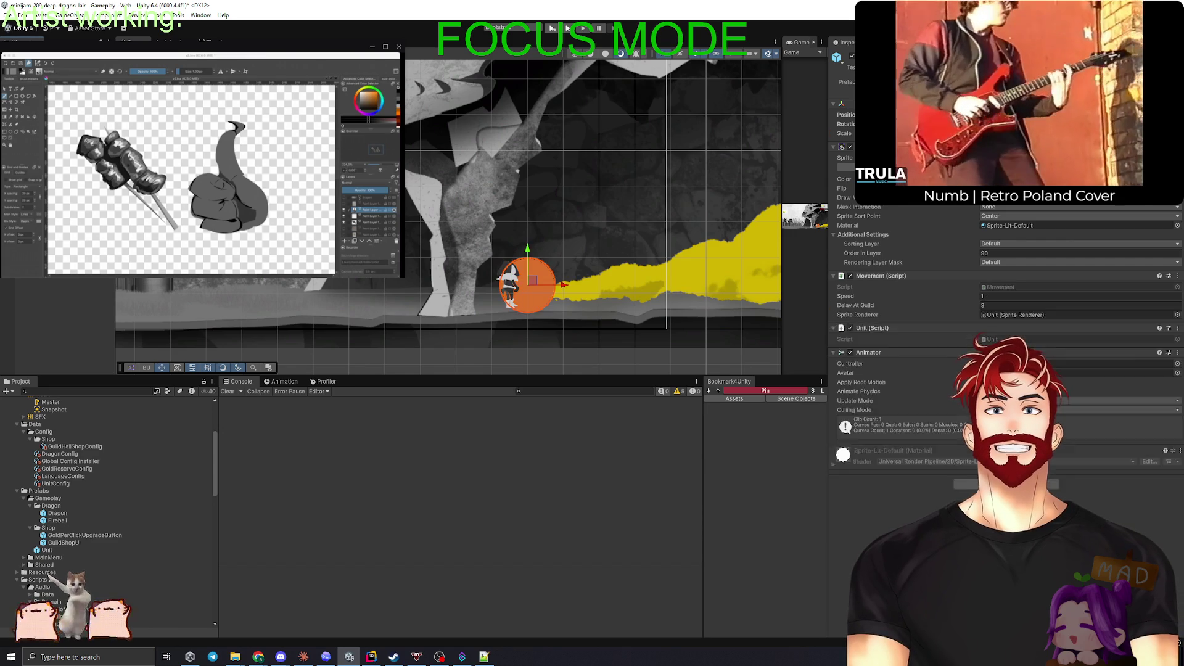
pyautogui.hotkey('ctrl', 'z')
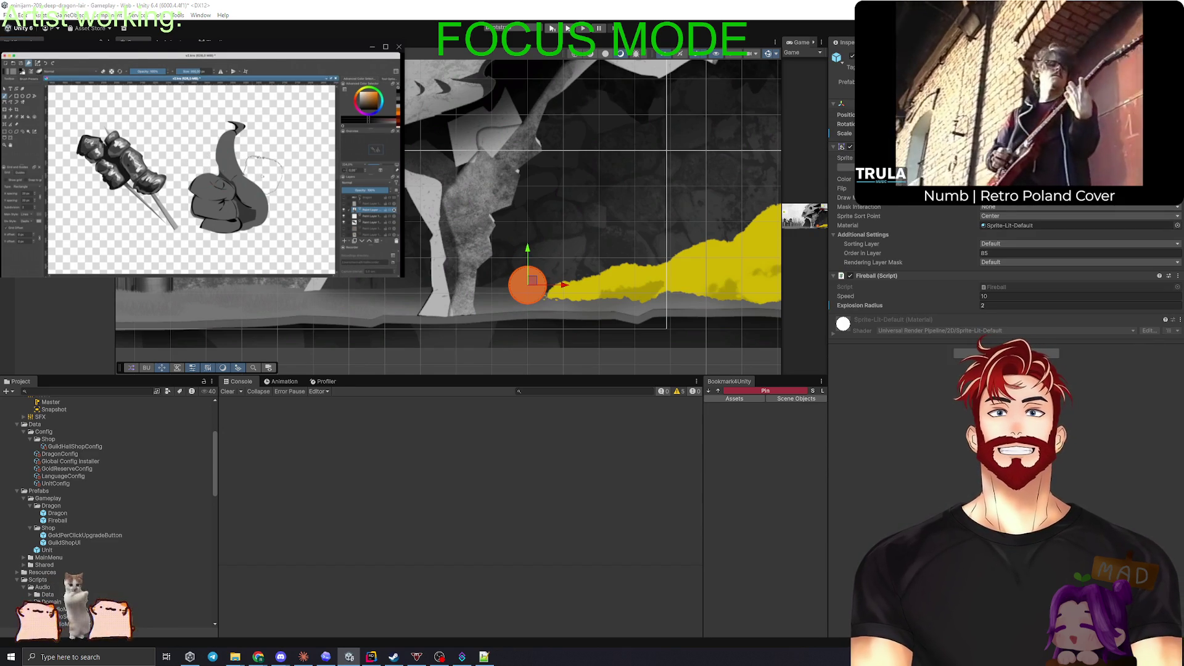
pyautogui.hotkey('ctrl', 'z')
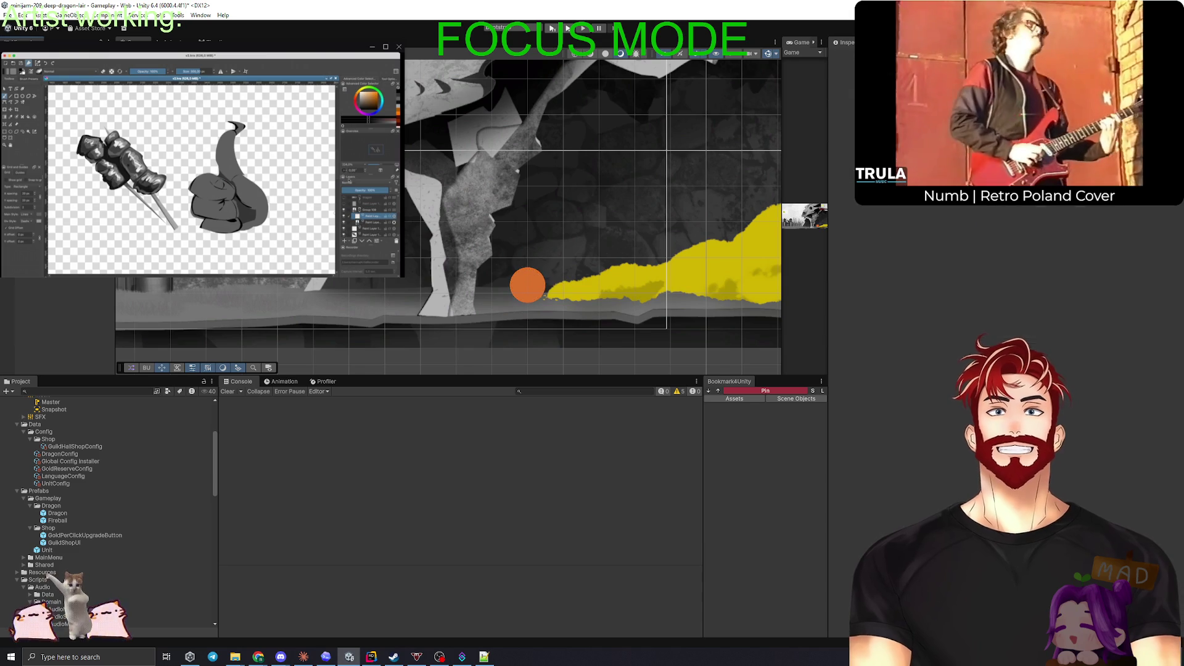
pyautogui.hotkey('ctrl', 'z')
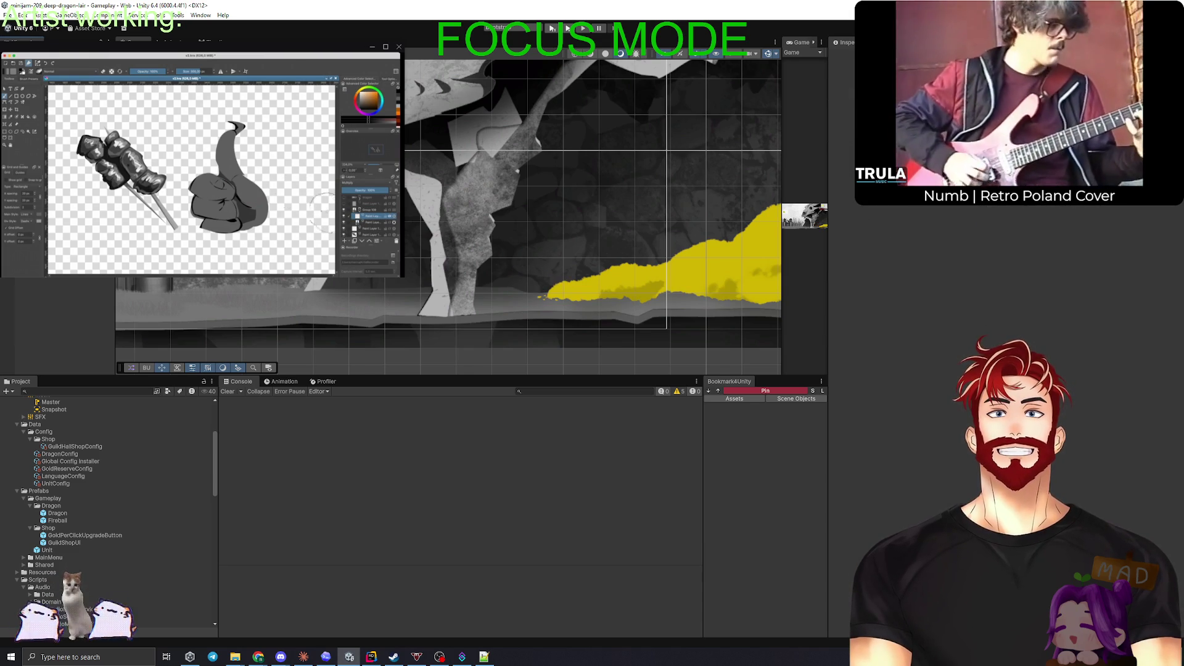
pyautogui.hotkey('alt', 'Tab')
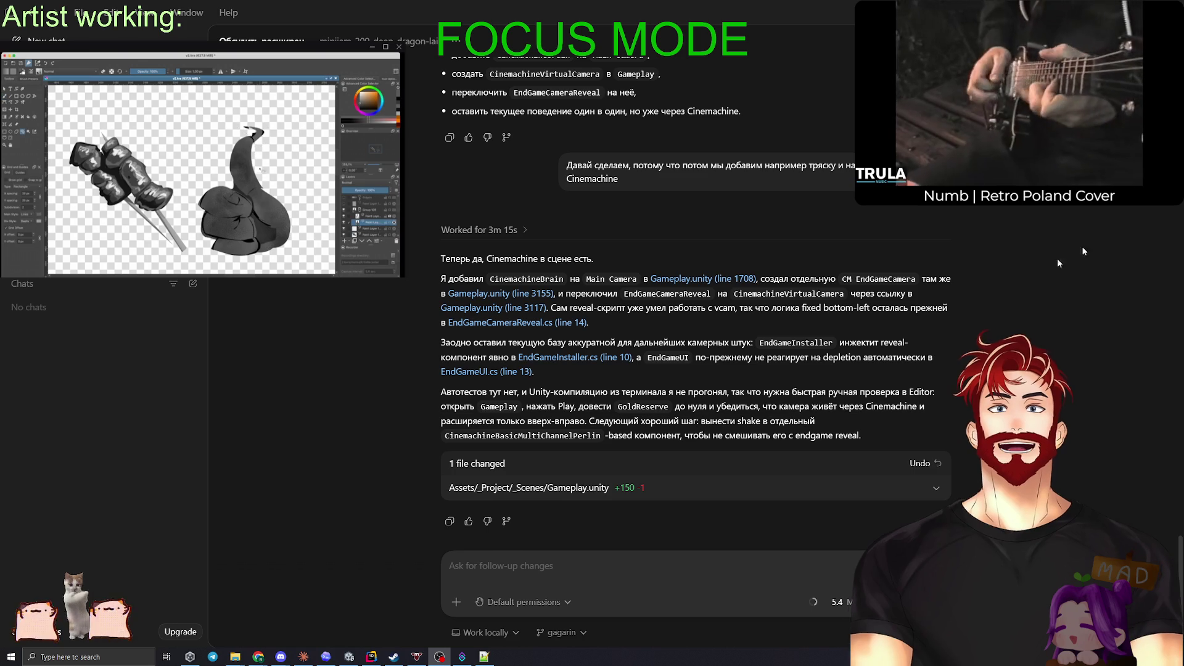
# Step: Return from Codex's Cinemachine report to the Unity editor
pyautogui.hotkey('alt', 'Tab')
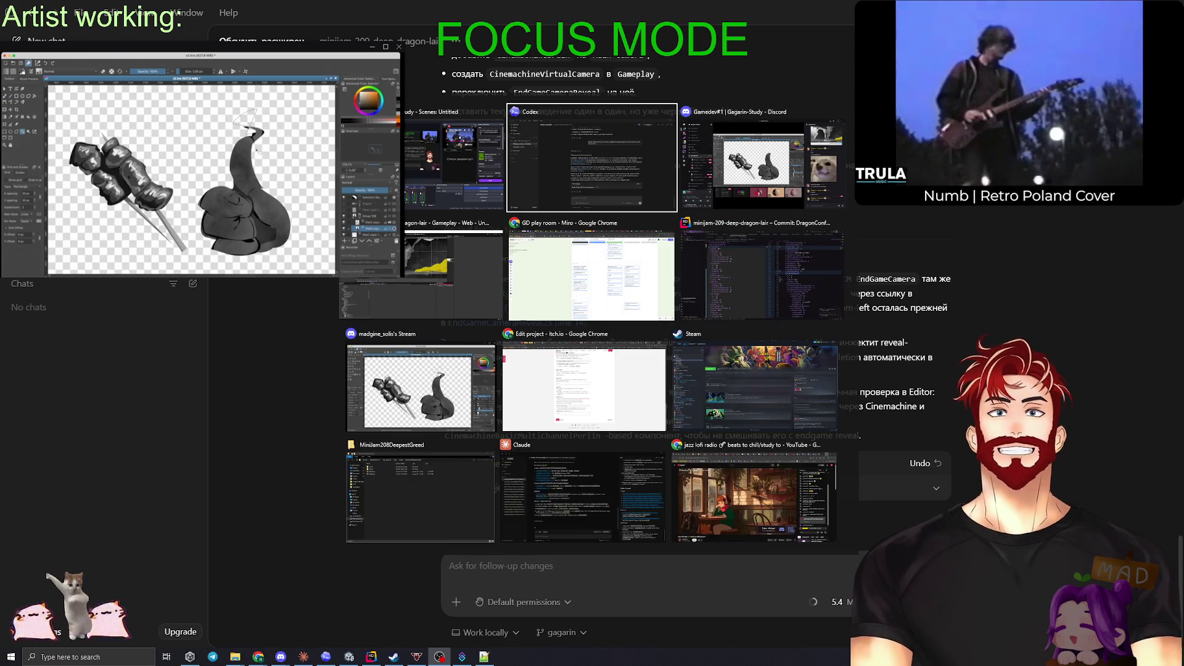
pyautogui.press('Tab')
pyautogui.press('Tab')
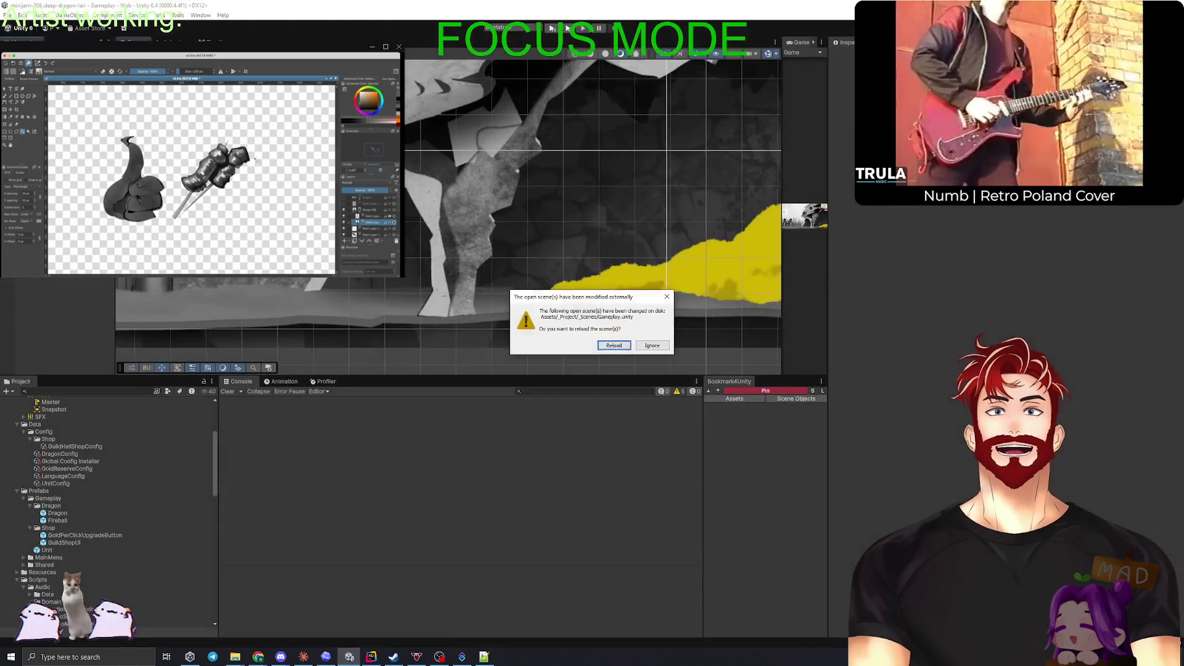
# Step: Reload the modified Gameplay scene, widen the Game view, and check Codex before moving to Rider
pyautogui.press('Return')
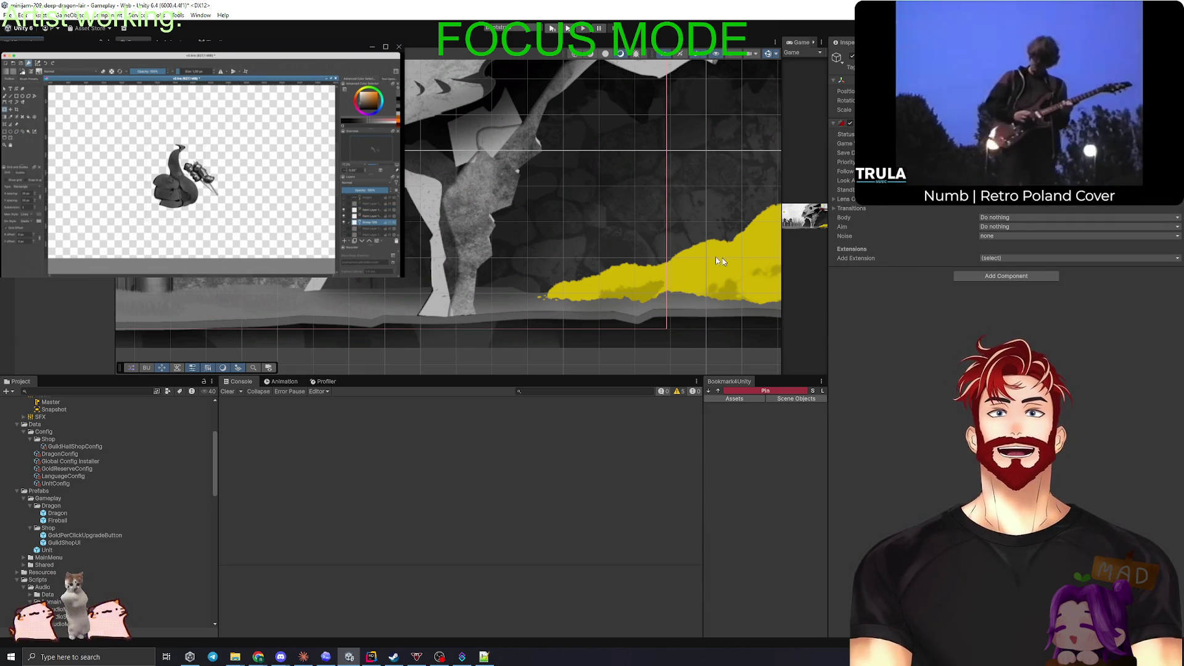
pyautogui.moveTo(781, 265); pyautogui.dragTo(504, 277)
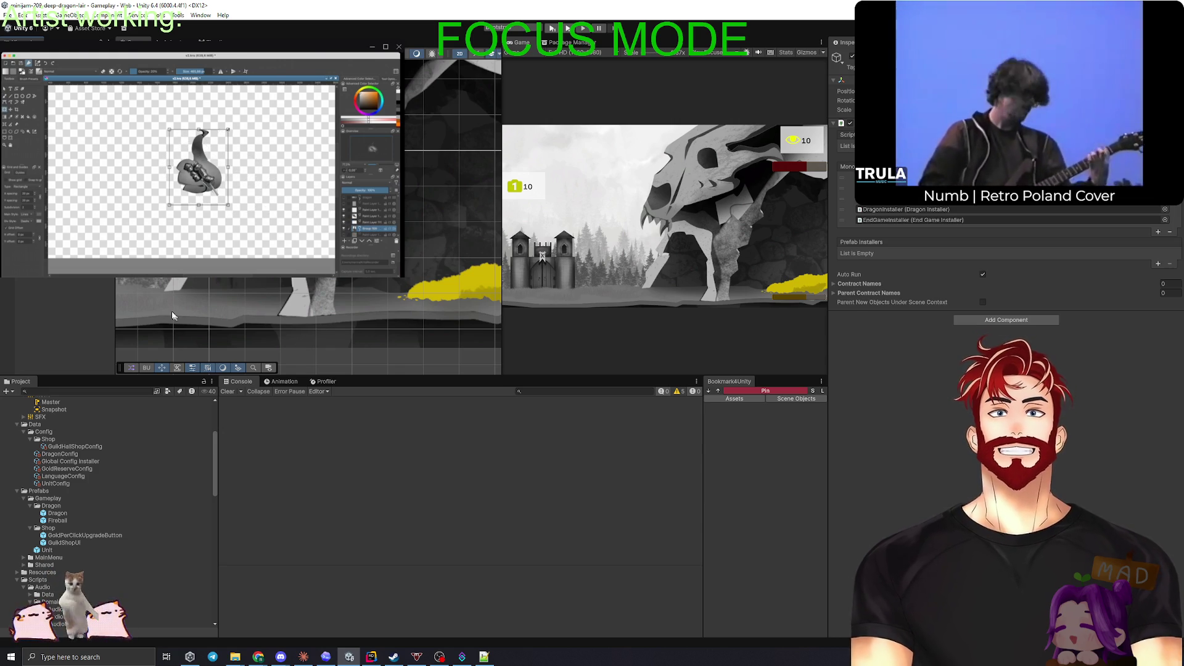
pyautogui.hotkey('alt', 'Tab')
pyautogui.hotkey('alt', 'Tab')
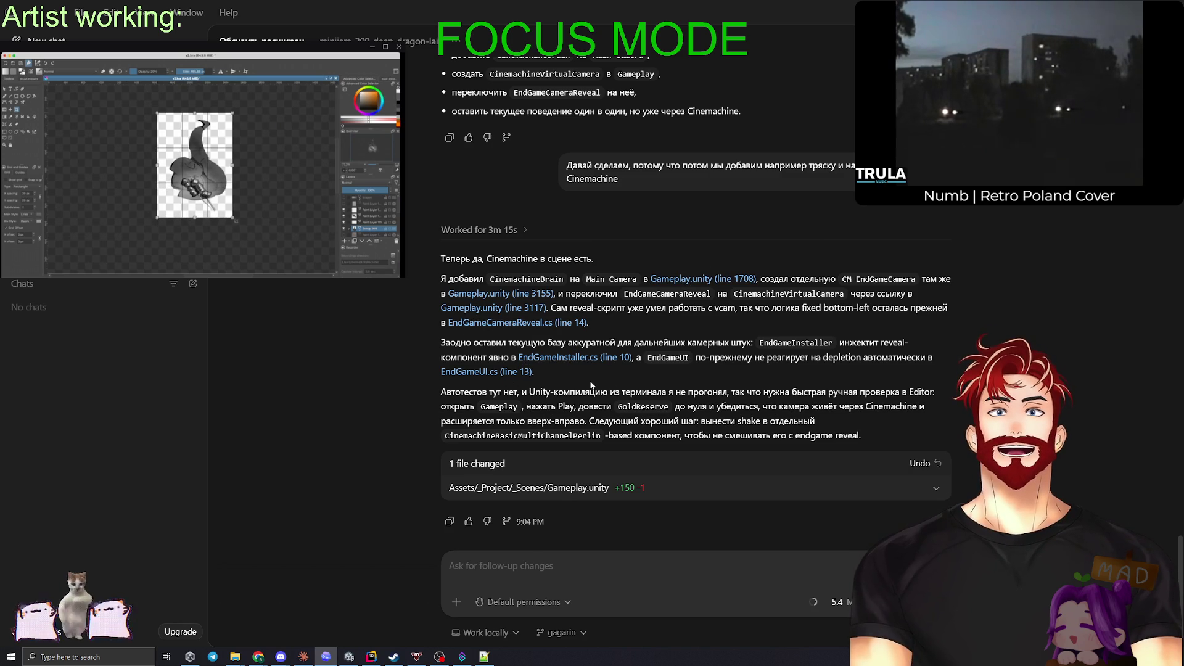
pyautogui.hotkey('alt', 'Tab')
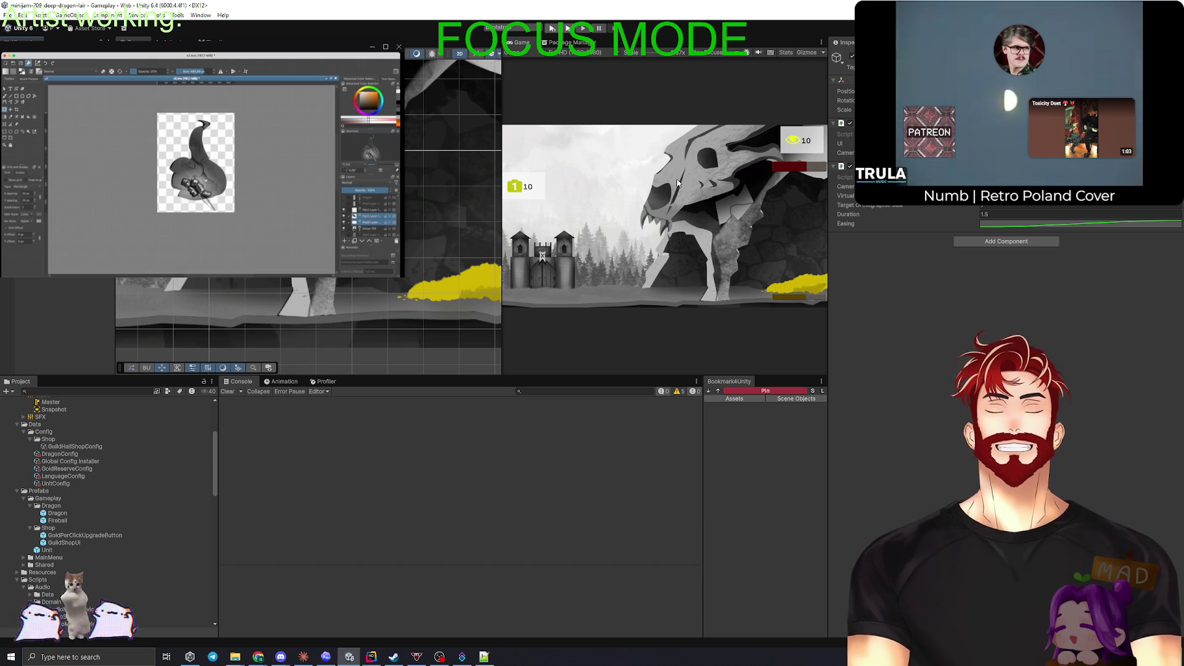
pyautogui.hotkey('alt', 'Tab')
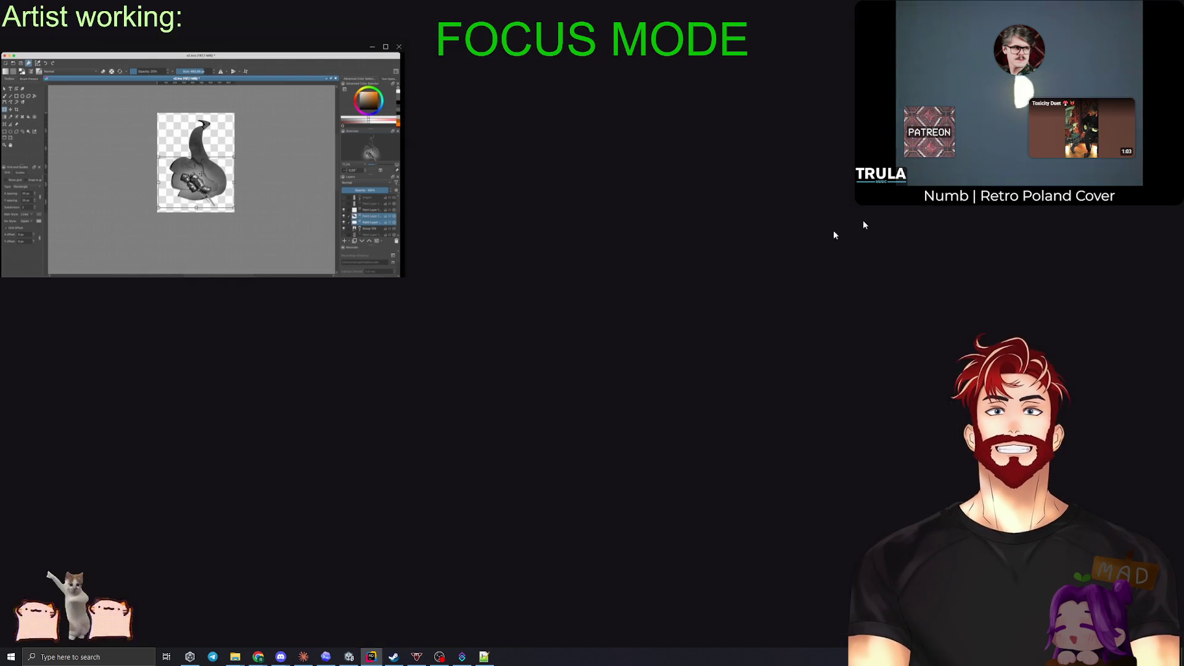
# Step: Read EndGameCameraReveal.cs, checking the _virtualCamera, _easing and _goldReserveService fields, then return to Unity
pyautogui.click(504, 300)
pyautogui.click(629, 314)
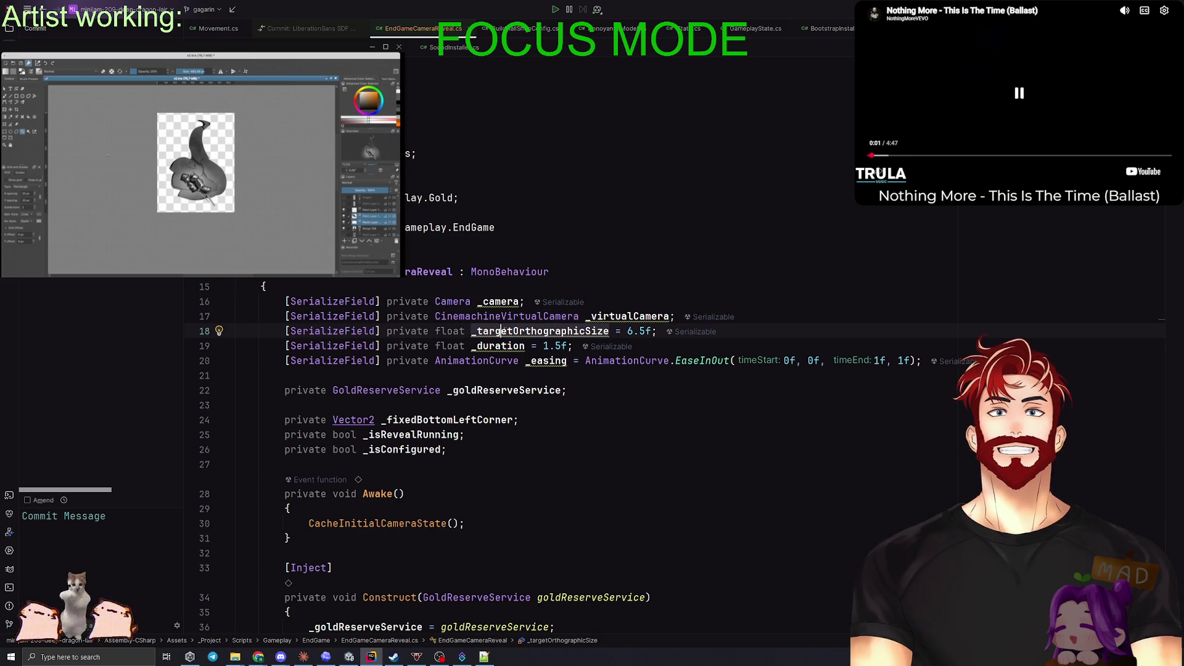
pyautogui.click(544, 361)
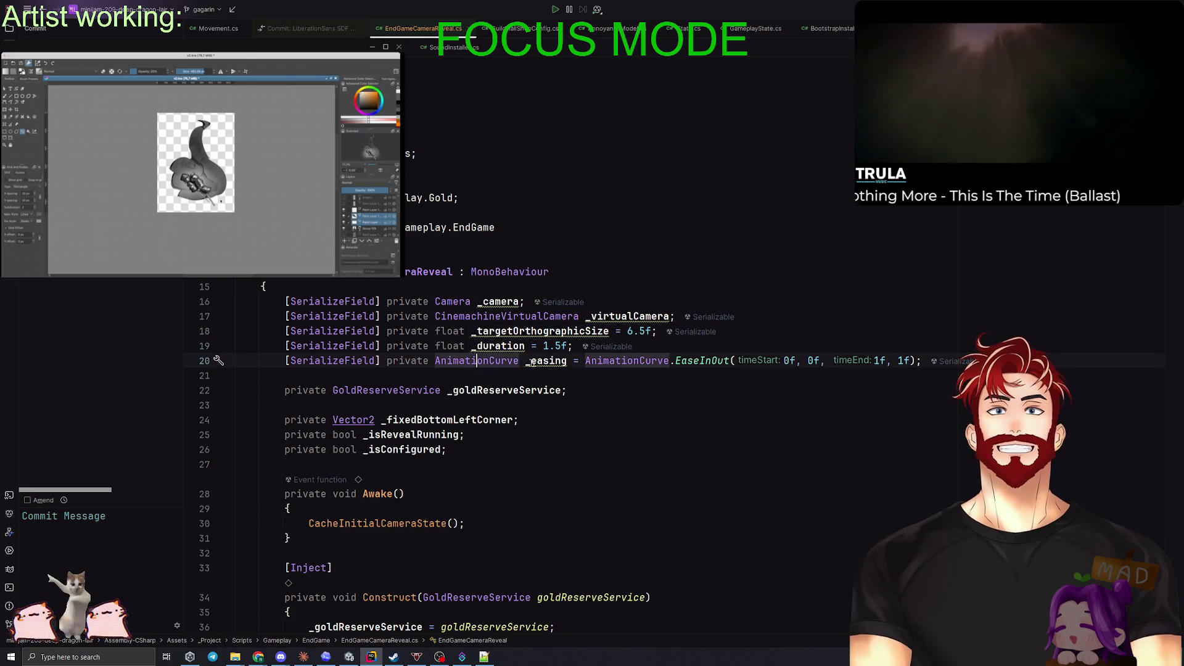
pyautogui.scroll(-5, 522, 231)
pyautogui.click(507, 212)
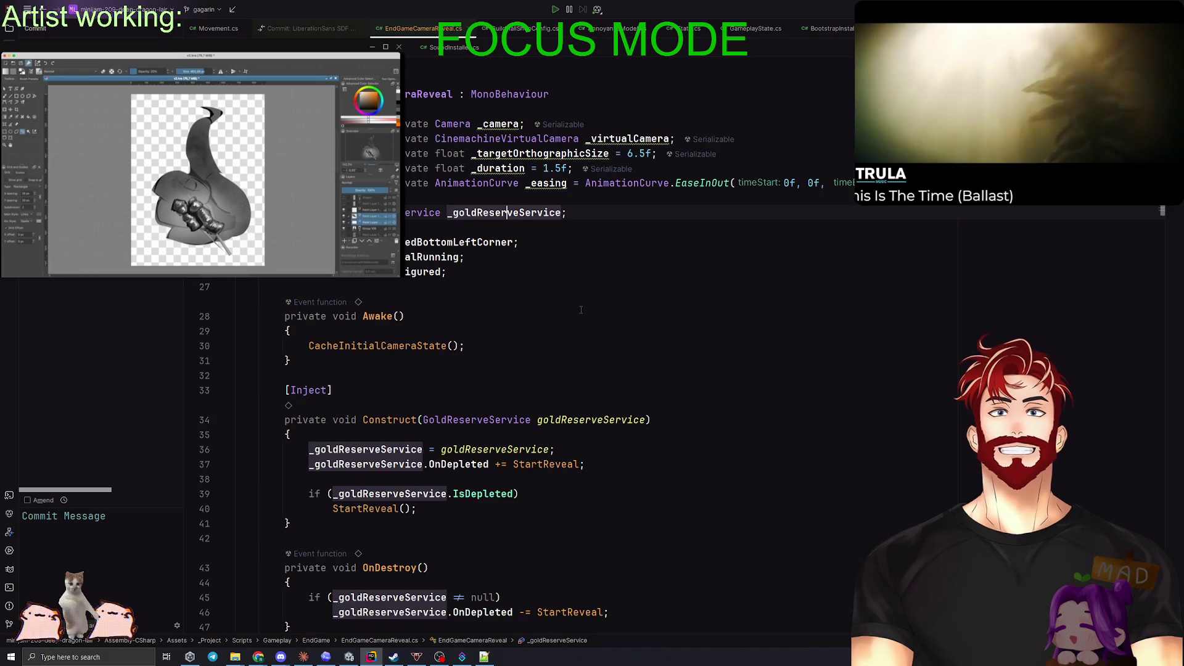
pyautogui.scroll(-12, 580, 309)
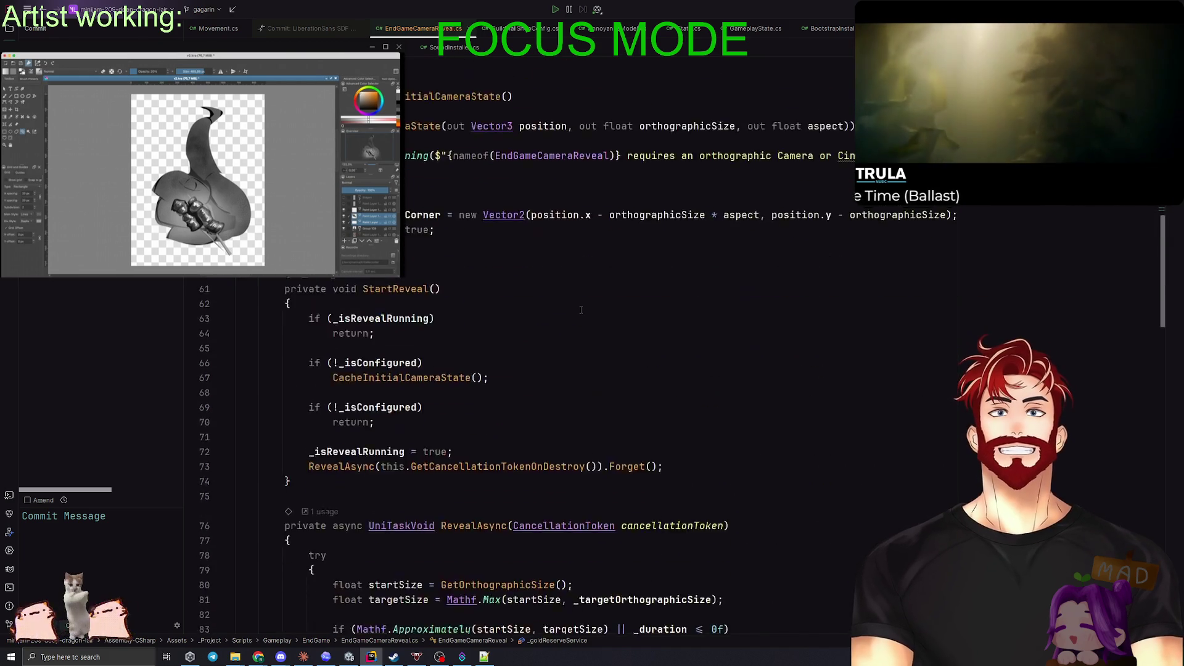
pyautogui.scroll(-20, 580, 309)
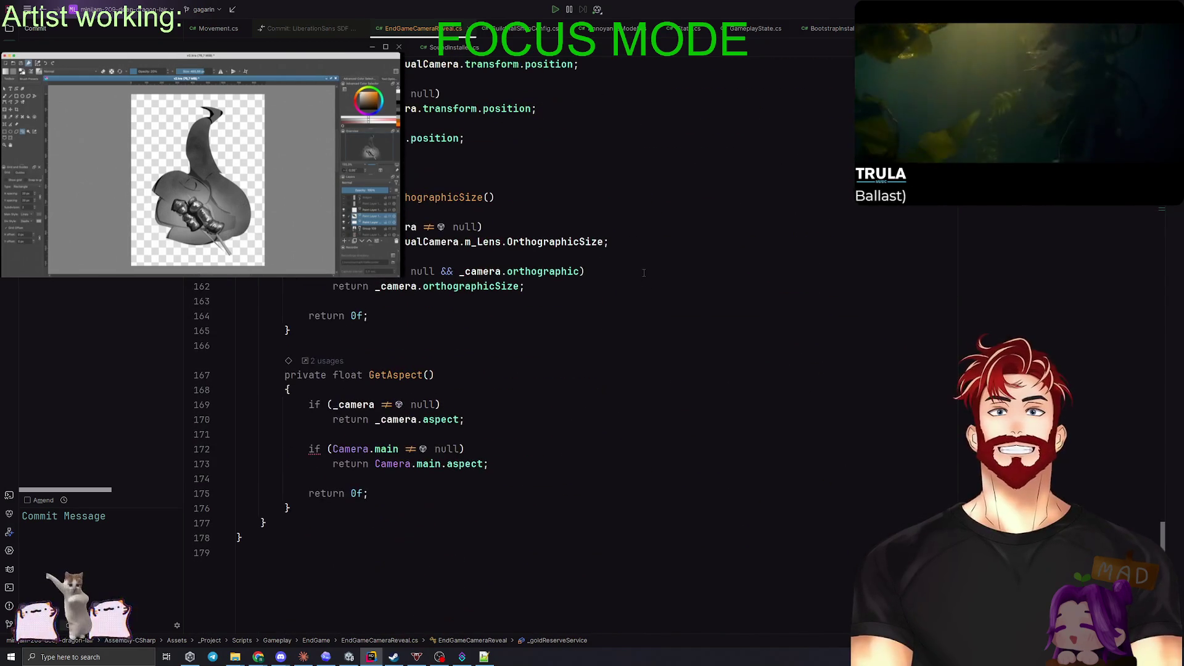
pyautogui.scroll(3, 644, 272)
pyautogui.scroll(20, 643, 272)
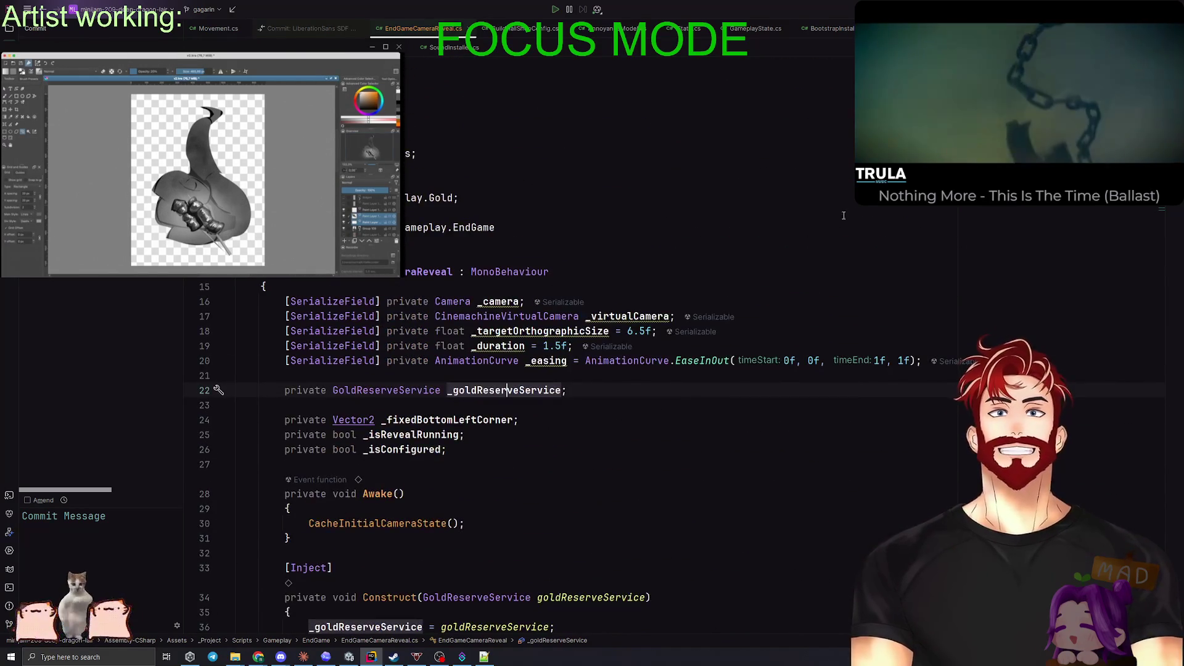
pyautogui.hotkey('alt', 'Tab')
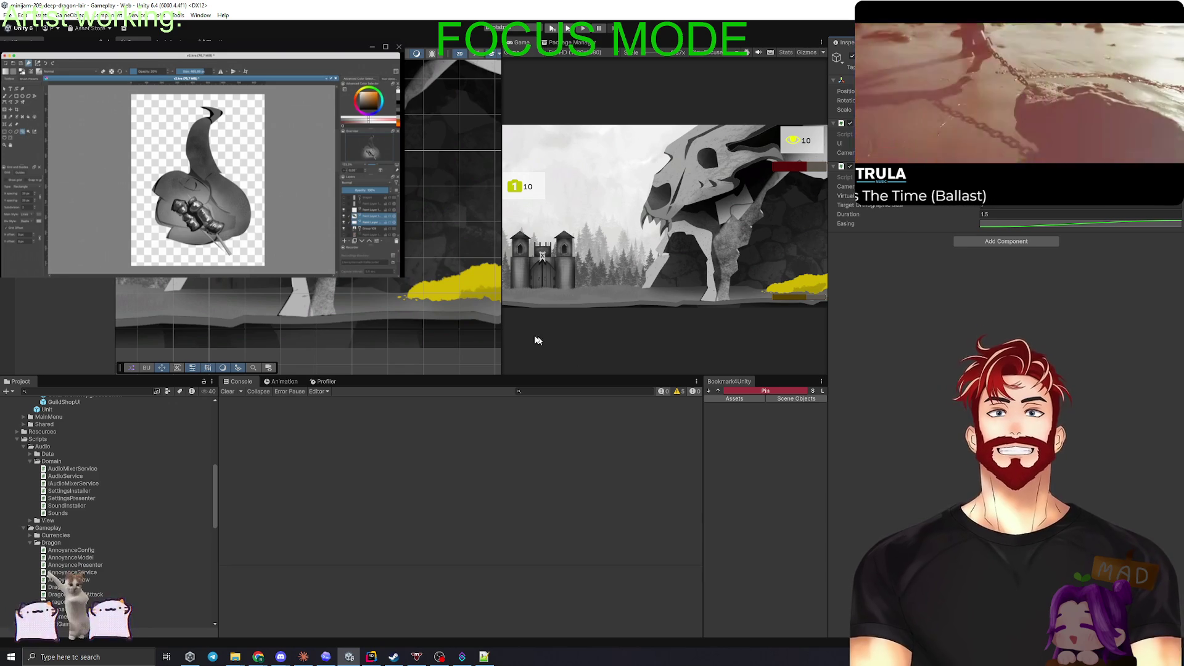
# Step: Enlarge the Game view to fill most of the editor window
pyautogui.moveTo(500, 315); pyautogui.dragTo(307, 315)
pyautogui.moveTo(480, 378); pyautogui.dragTo(480, 492)
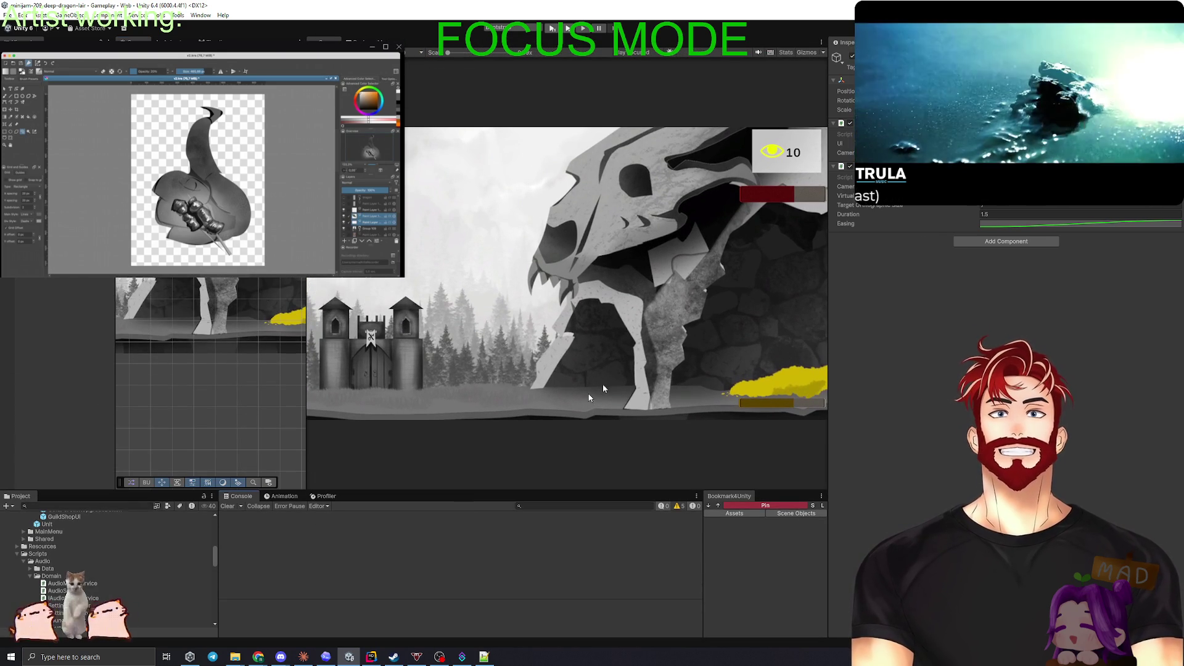
pyautogui.moveTo(828, 308); pyautogui.dragTo(976, 308)
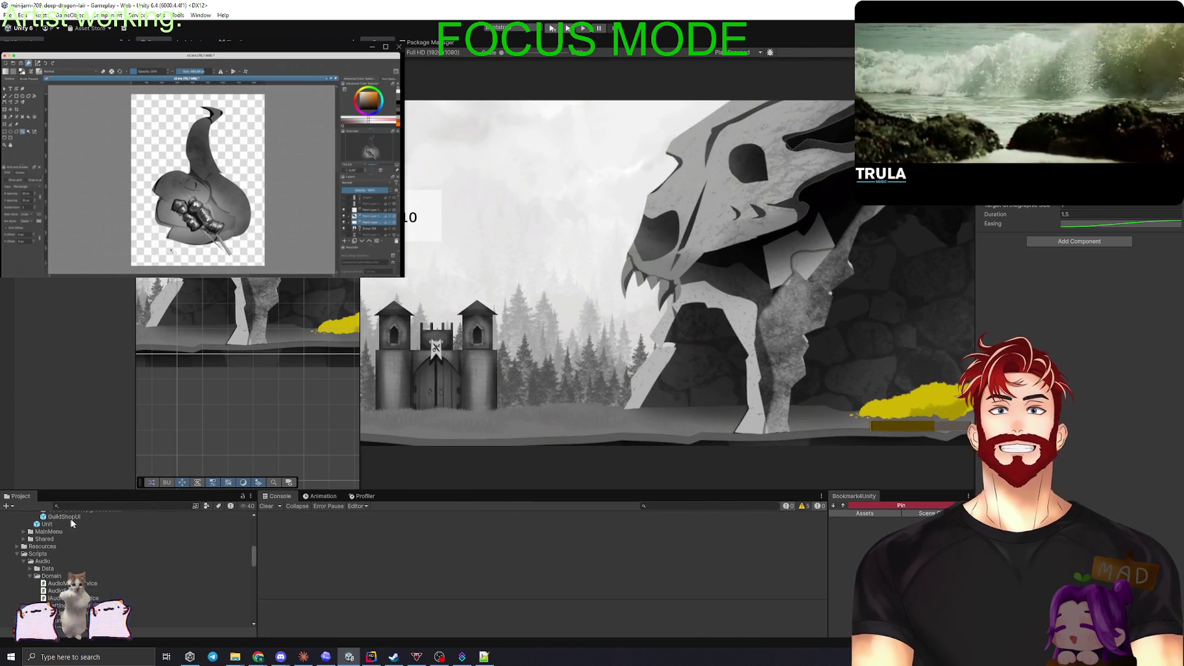
# Step: Collapse the Assets tree to the _Project folder's subfolders and clear the console warnings
pyautogui.scroll(5, 85, 537)
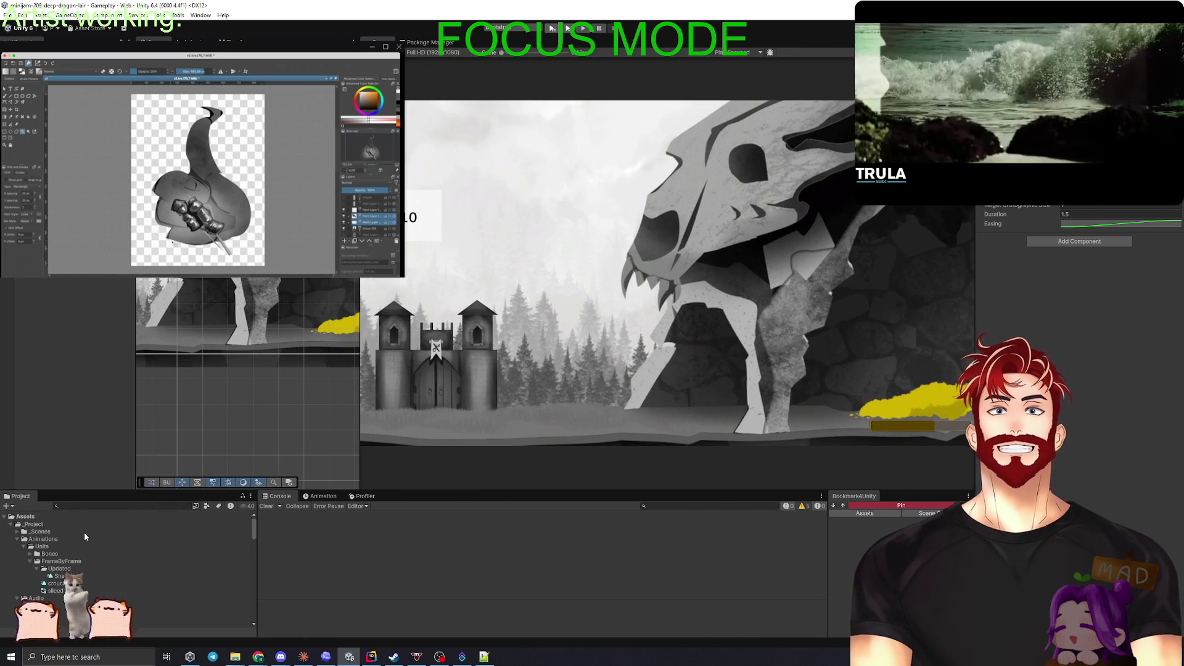
pyautogui.keyDown('alt'); pyautogui.click(5, 516); pyautogui.keyUp('alt')
pyautogui.click(5, 517)
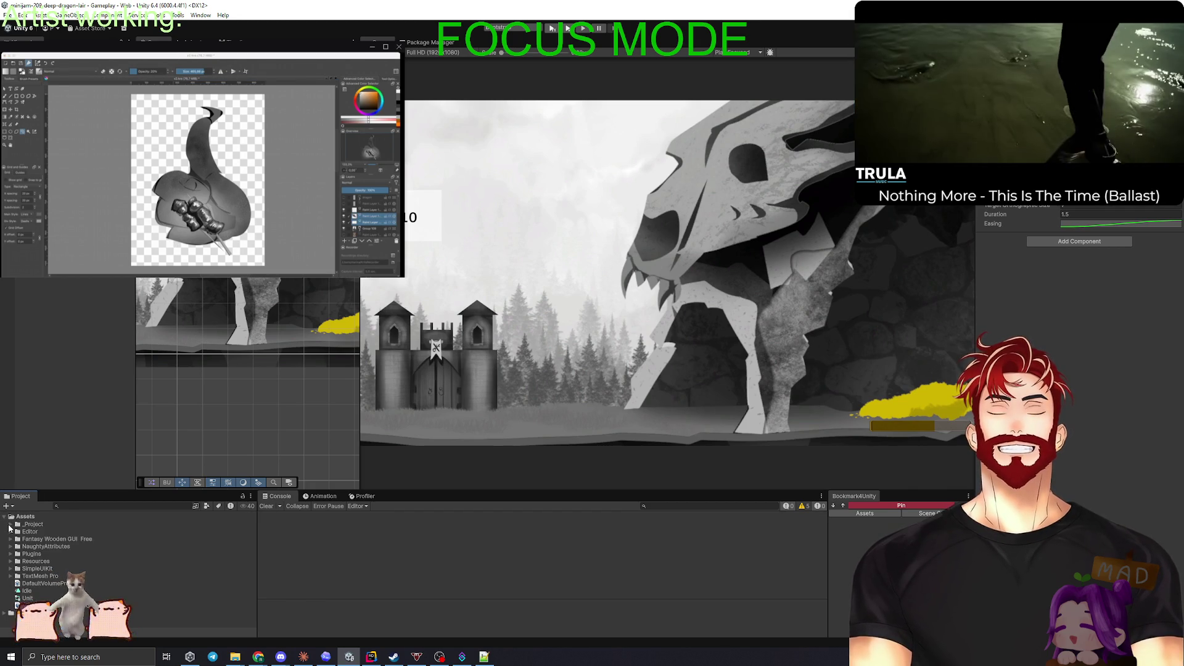
pyautogui.click(9, 524)
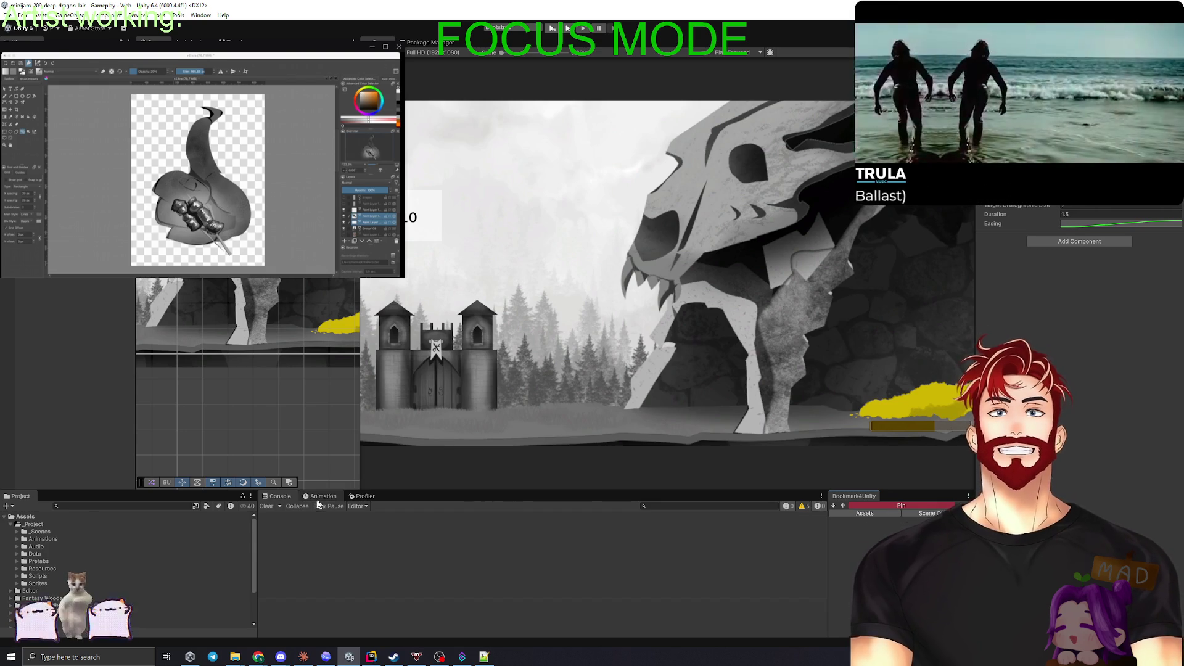
pyautogui.click(266, 506)
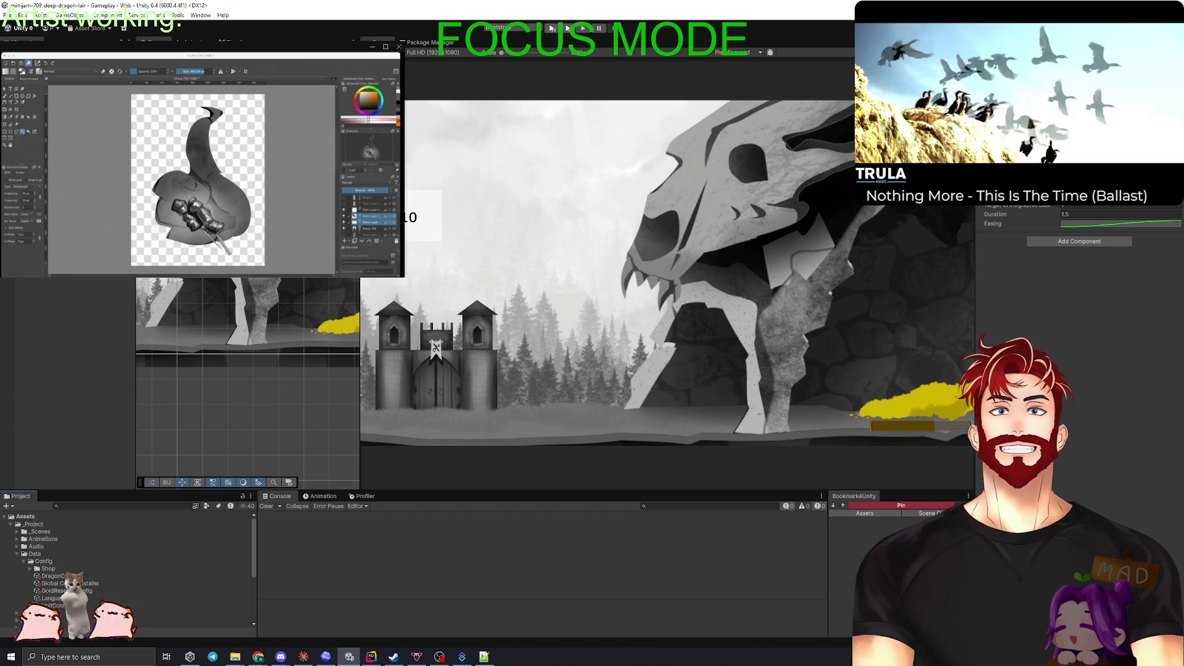
# Step: Inspect the DragonConfig and GoldReserveConfig assets, then enter Play mode
pyautogui.click(62, 575)
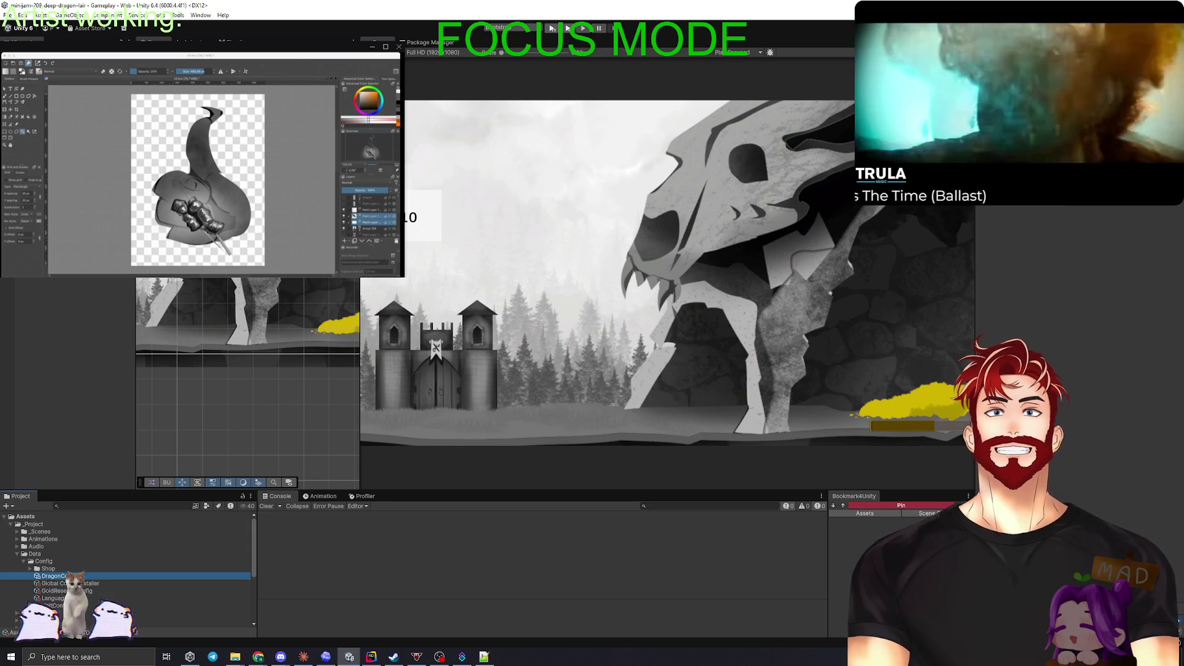
pyautogui.click(62, 591)
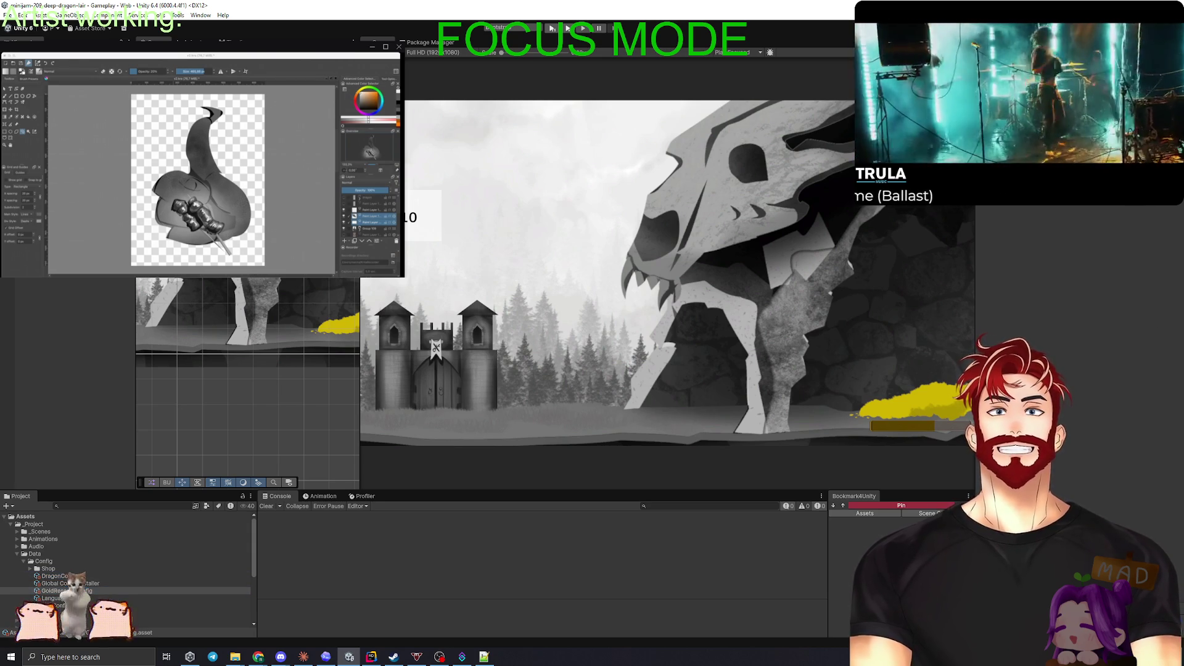
pyautogui.click(551, 29)
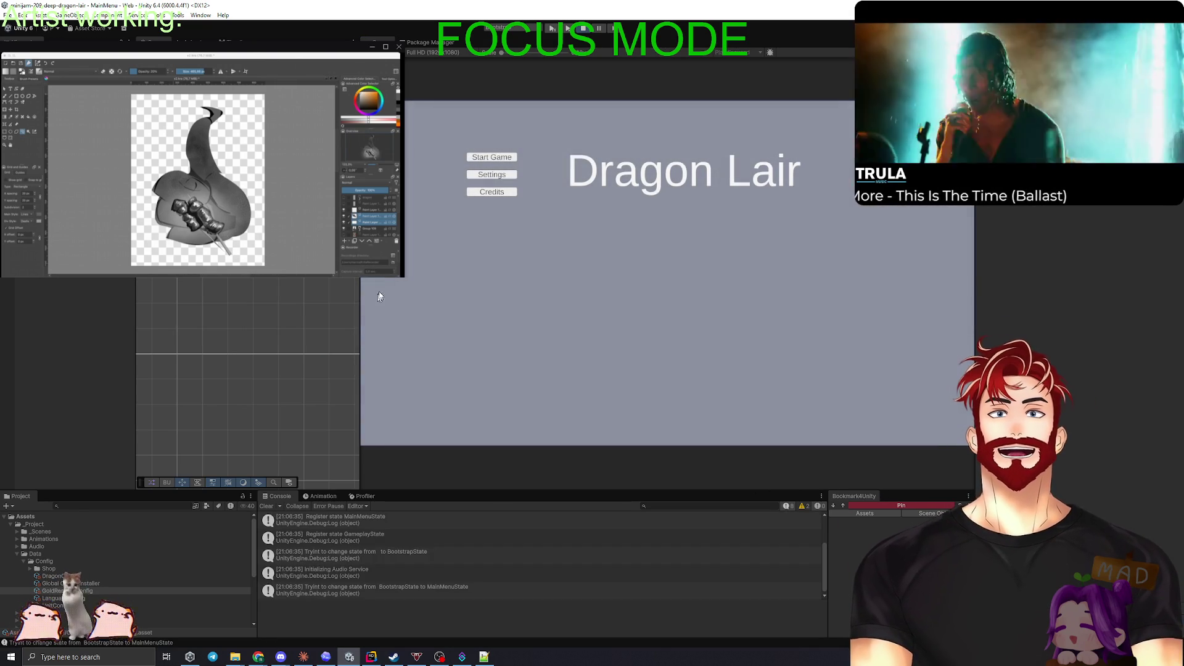
# Step: Start the game from the Dragon Lair main menu and view the Assets and Scene bookmark groups
pyautogui.click(492, 157)
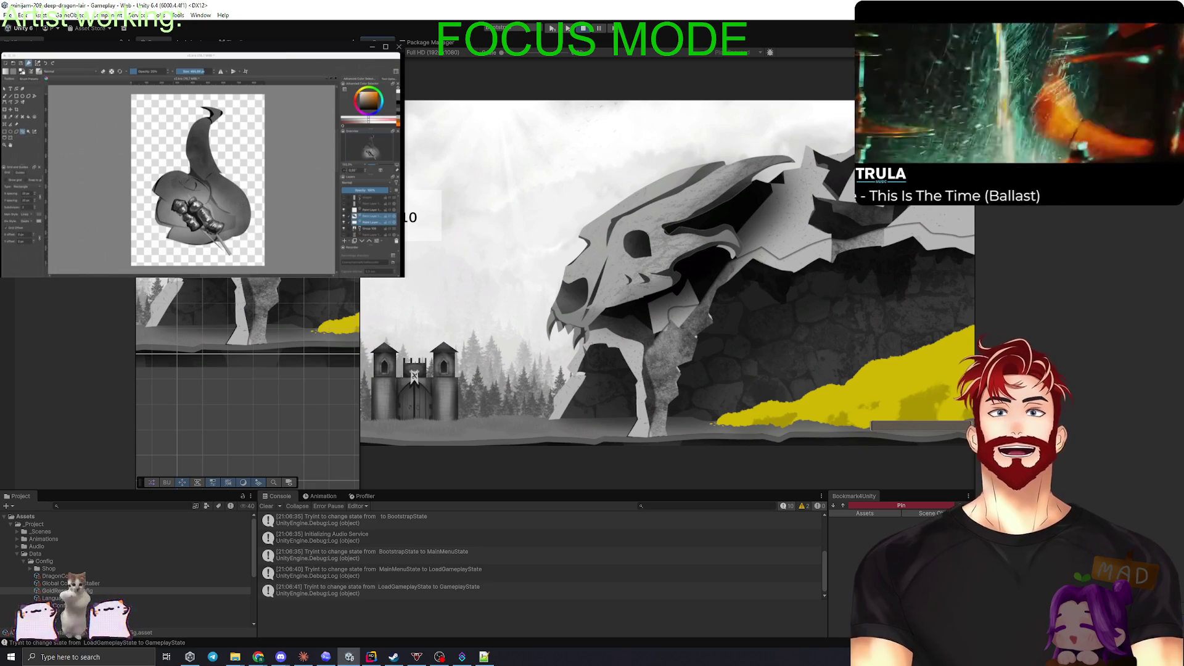
pyautogui.click(879, 516)
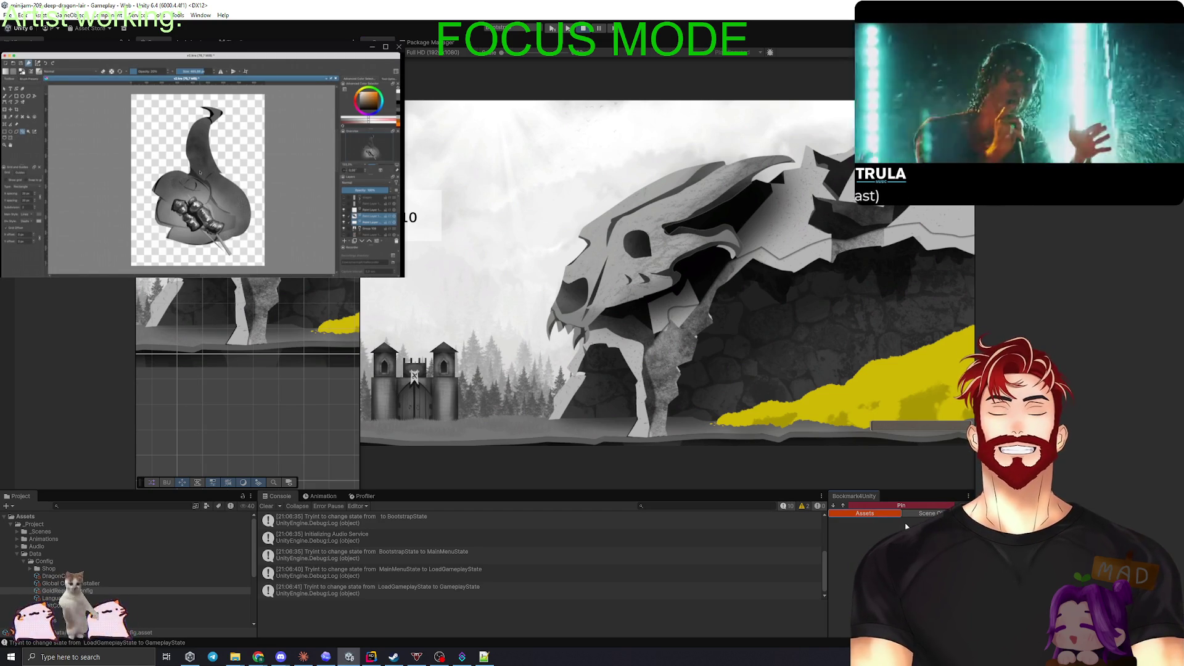
pyautogui.click(916, 516)
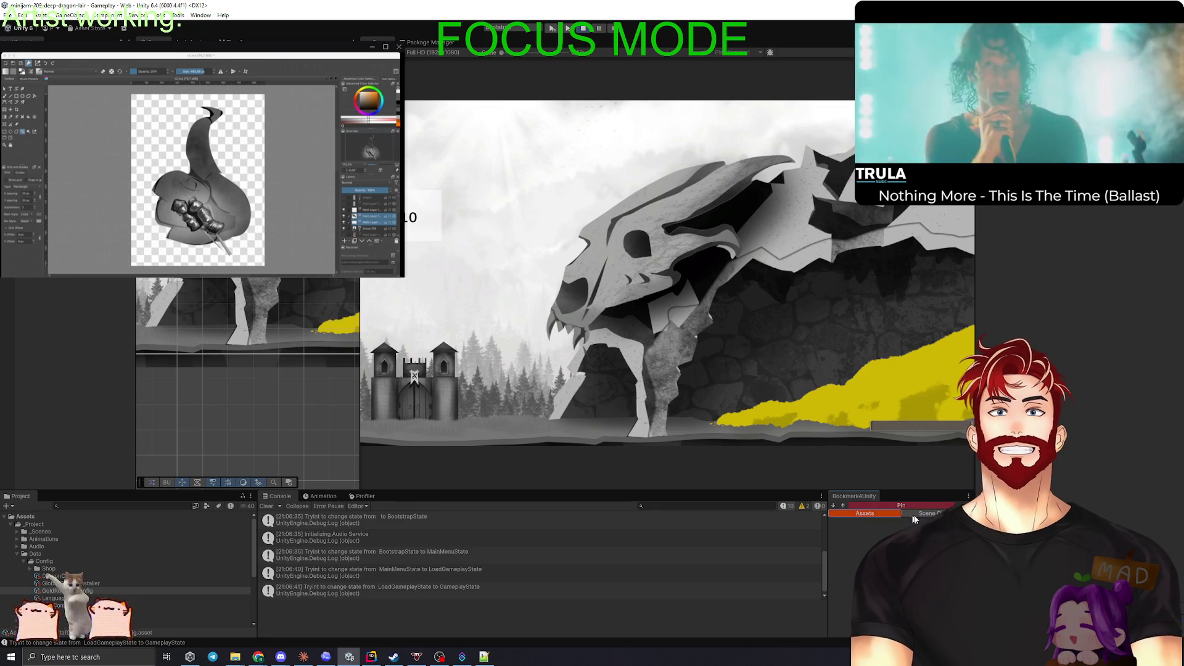
# Step: Go back to the Assets bookmark group in the Bookmark4Unity panel
pyautogui.click(879, 515)
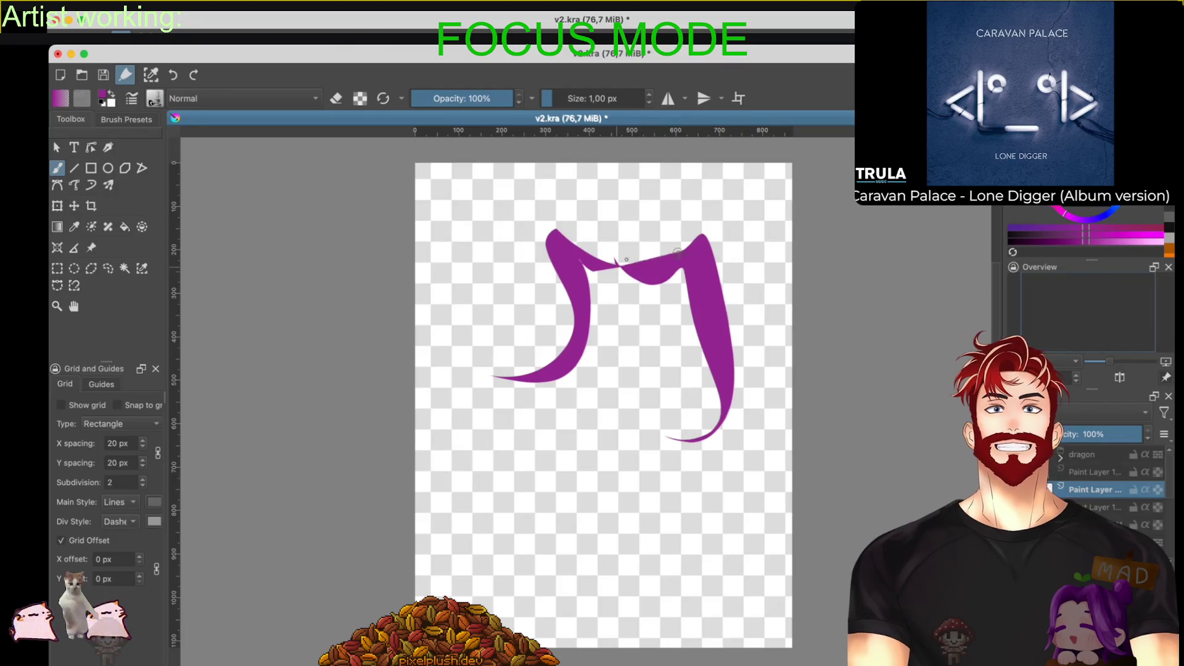
# Step: Paint extra purple hair strands and a large filled purple hair mass on top
pyautogui.moveTo(733, 359); pyautogui.dragTo(675, 557)
pyautogui.moveTo(561, 381)
pyautogui.mouseDown()
pyautogui.moveTo(565, 489)
pyautogui.moveTo(496, 503)
pyautogui.mouseUp()
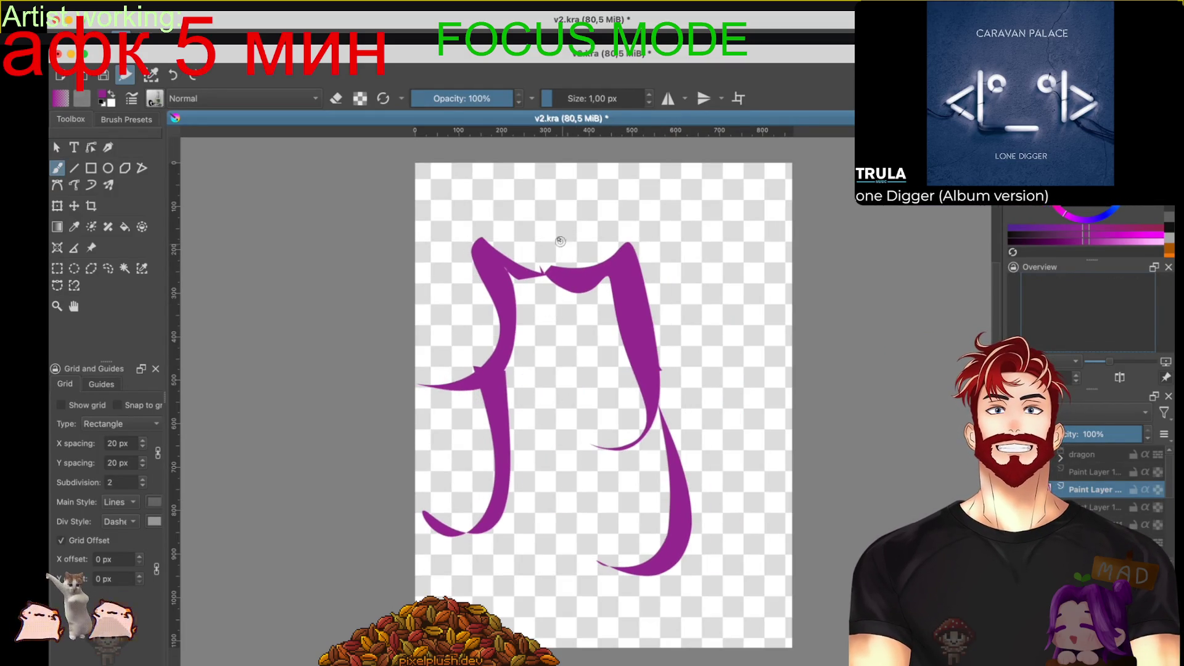
pyautogui.moveTo(543, 234)
pyautogui.mouseDown()
pyautogui.moveTo(709, 189)
pyautogui.moveTo(755, 306)
pyautogui.moveTo(659, 376)
pyautogui.moveTo(619, 251)
pyautogui.moveTo(558, 272)
pyautogui.mouseUp()
pyautogui.moveTo(743, 355); pyautogui.dragTo(773, 427)
# Step: Switch to dark green and paint two oval eyes beneath the hair
pyautogui.moveTo(1085, 203); pyautogui.dragTo(1049, 185)
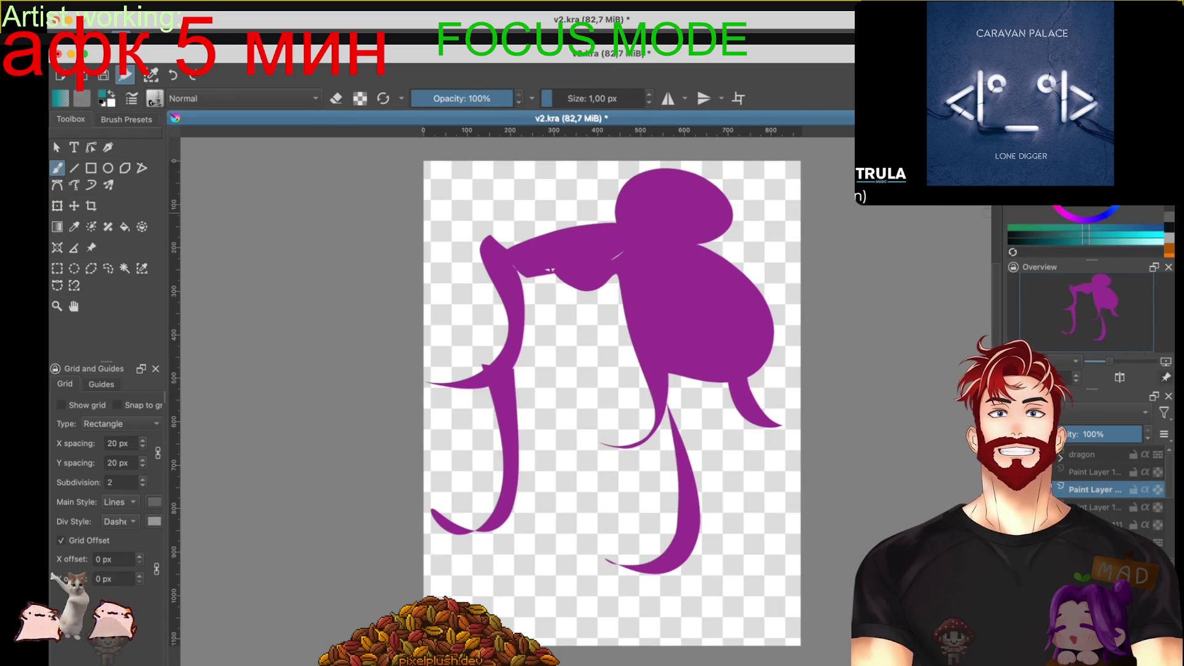
pyautogui.scroll(2, 543, 342)
pyautogui.moveTo(490, 354)
pyautogui.mouseDown()
pyautogui.moveTo(502, 400)
pyautogui.moveTo(543, 370)
pyautogui.mouseUp()
pyautogui.moveTo(647, 351); pyautogui.dragTo(632, 330)
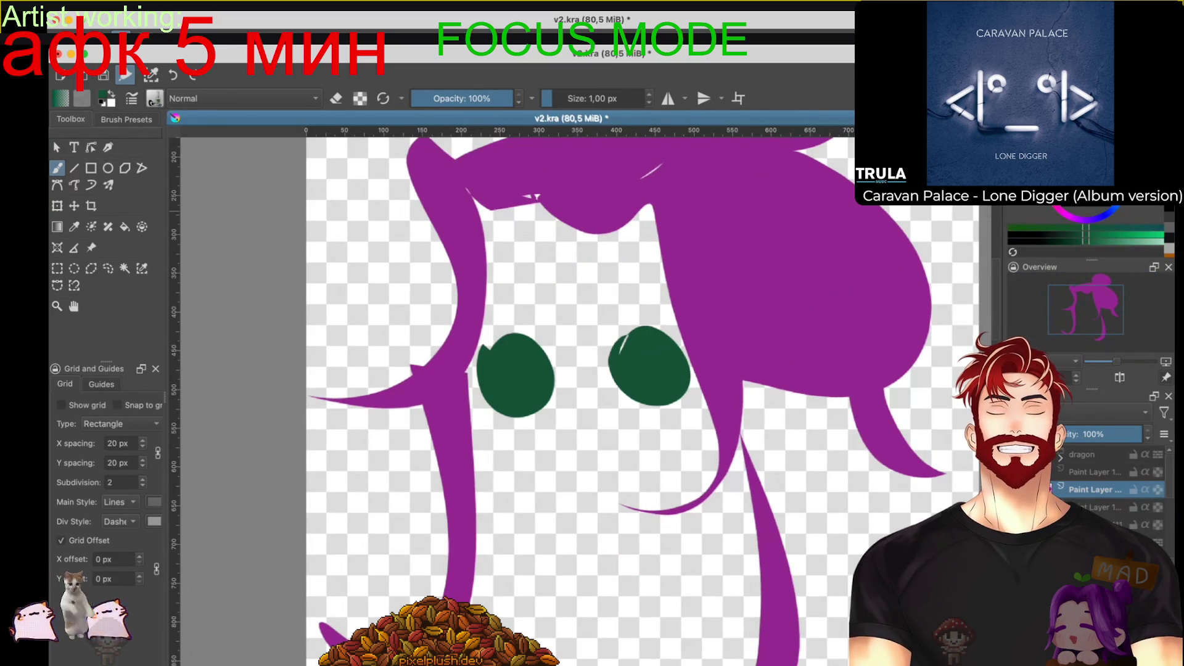
# Step: Shade both eyes with light-green crescents and dark-green strokes, then erase their tops
pyautogui.press('l')
pyautogui.press('l')
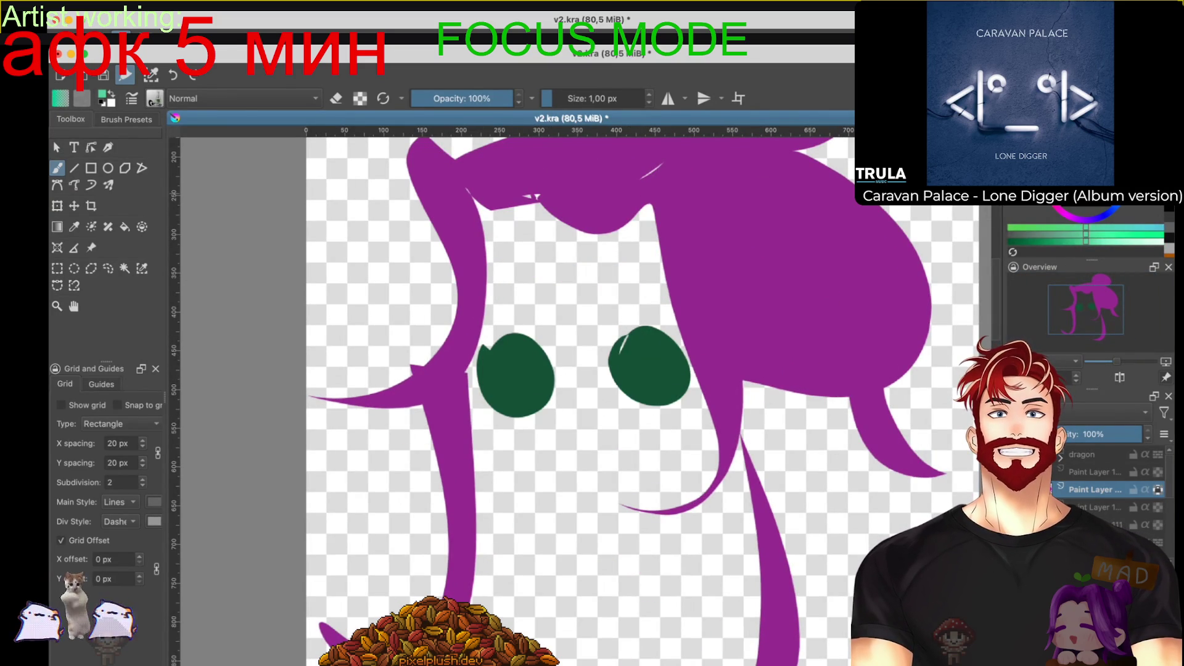
pyautogui.moveTo(622, 395); pyautogui.dragTo(684, 392)
pyautogui.moveTo(488, 401); pyautogui.dragTo(552, 398)
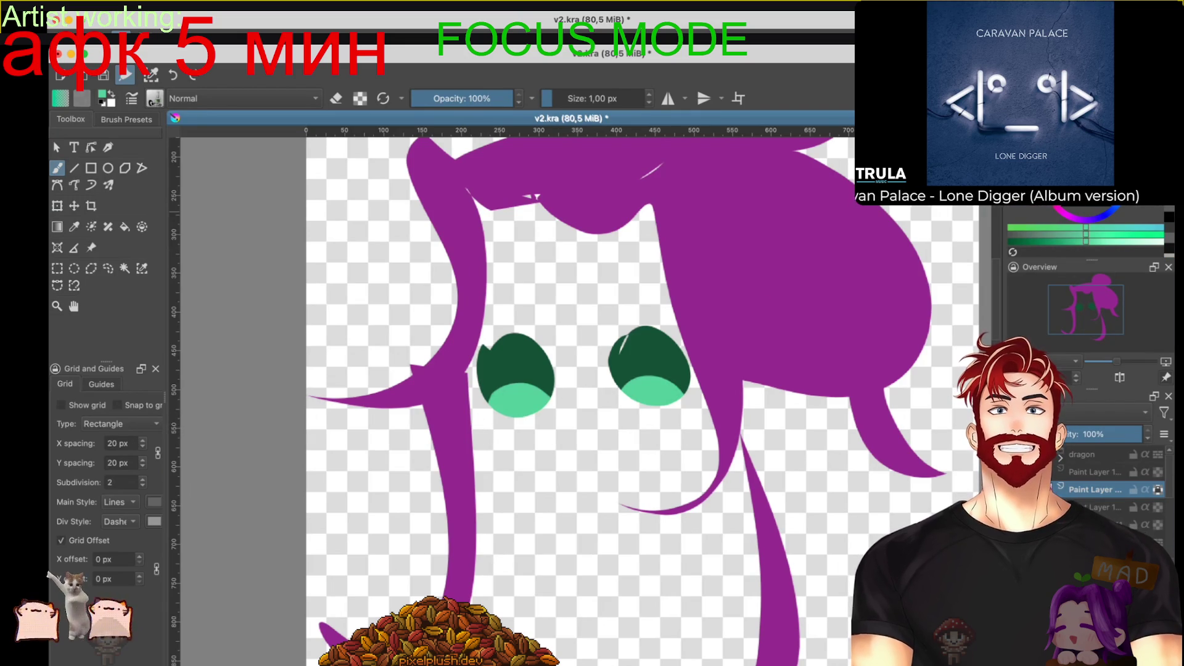
pyautogui.press('k')
pyautogui.press('l')
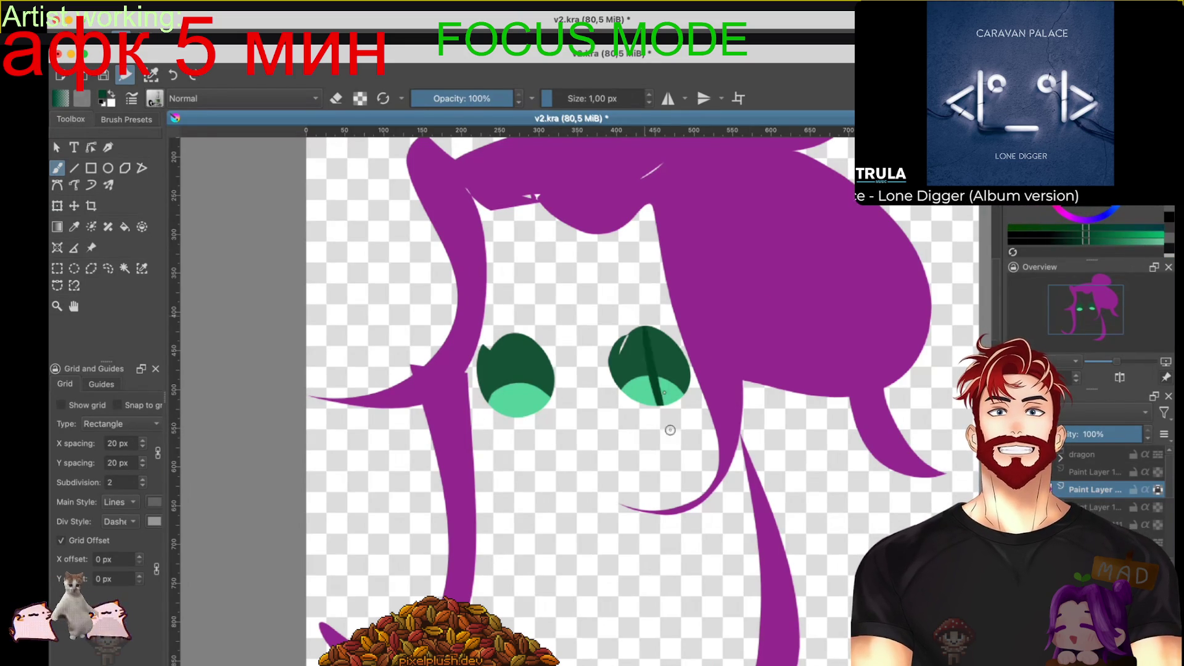
pyautogui.moveTo(638, 324); pyautogui.dragTo(657, 401)
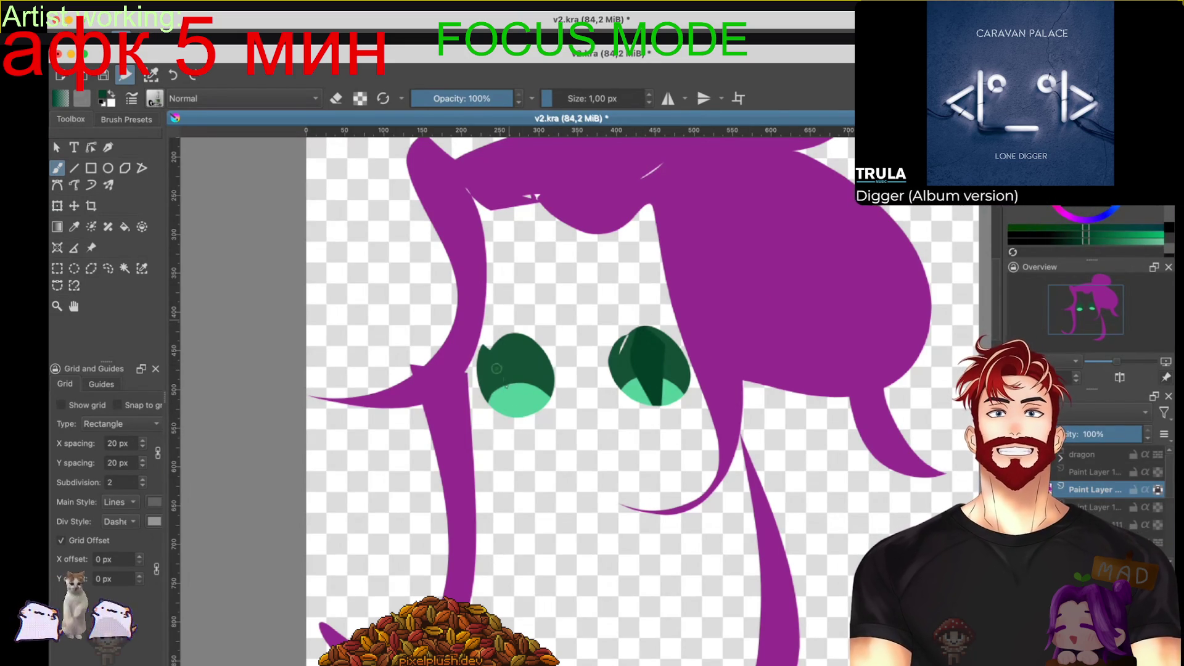
pyautogui.moveTo(510, 336); pyautogui.dragTo(528, 412)
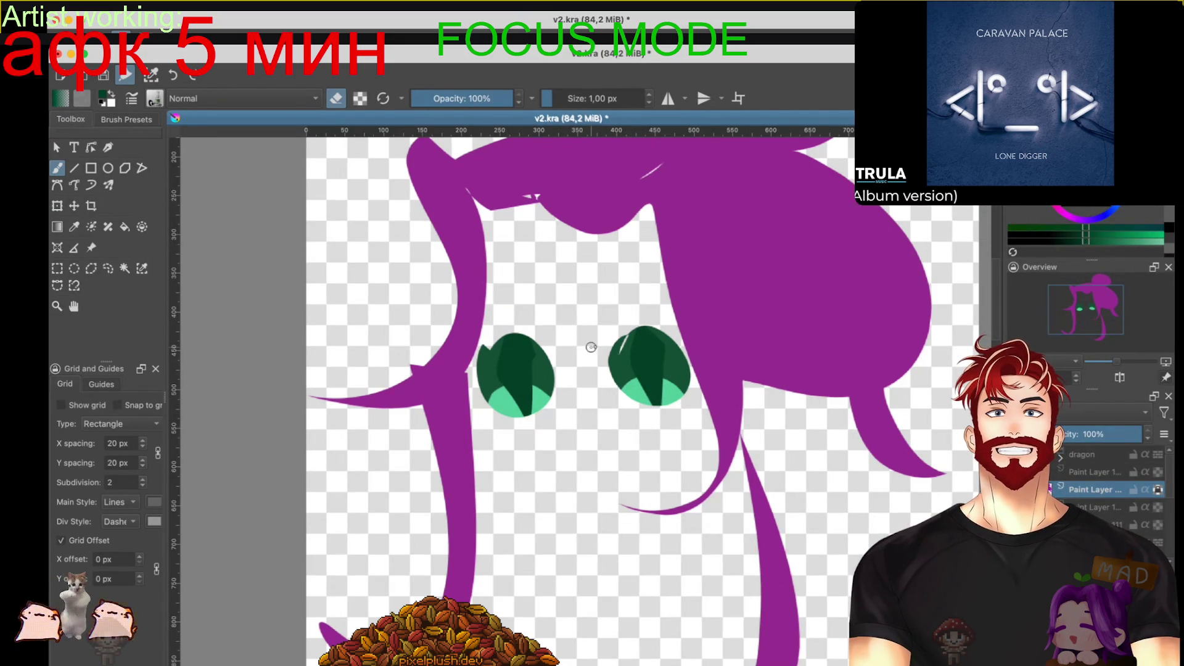
pyautogui.moveTo(686, 361); pyautogui.dragTo(476, 371)
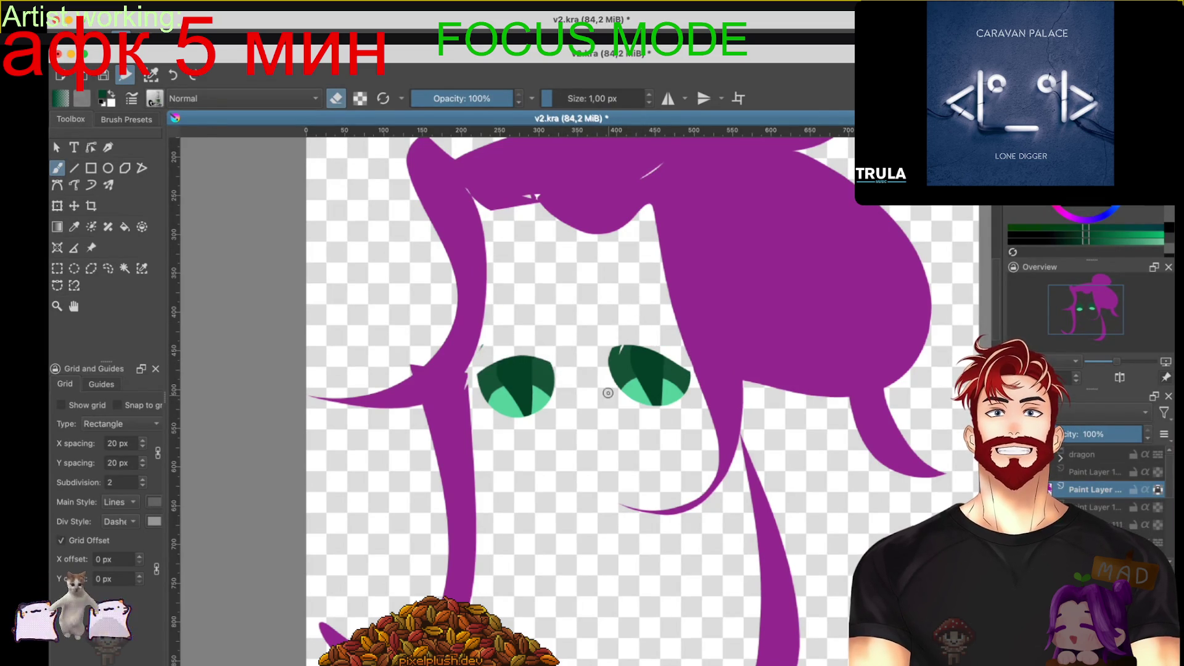
# Step: Paint a red triangle nose and purple brow dots above each eye
pyautogui.scroll(-1, 834, 288)
pyautogui.press('x')
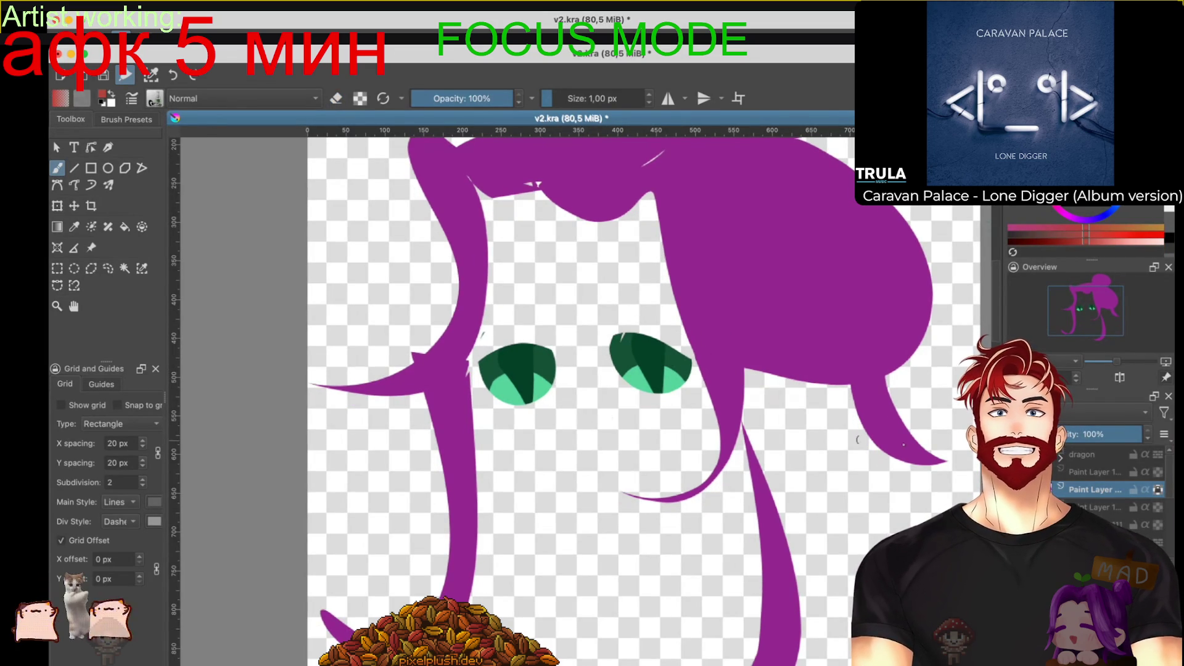
pyautogui.moveTo(585, 428); pyautogui.dragTo(552, 431)
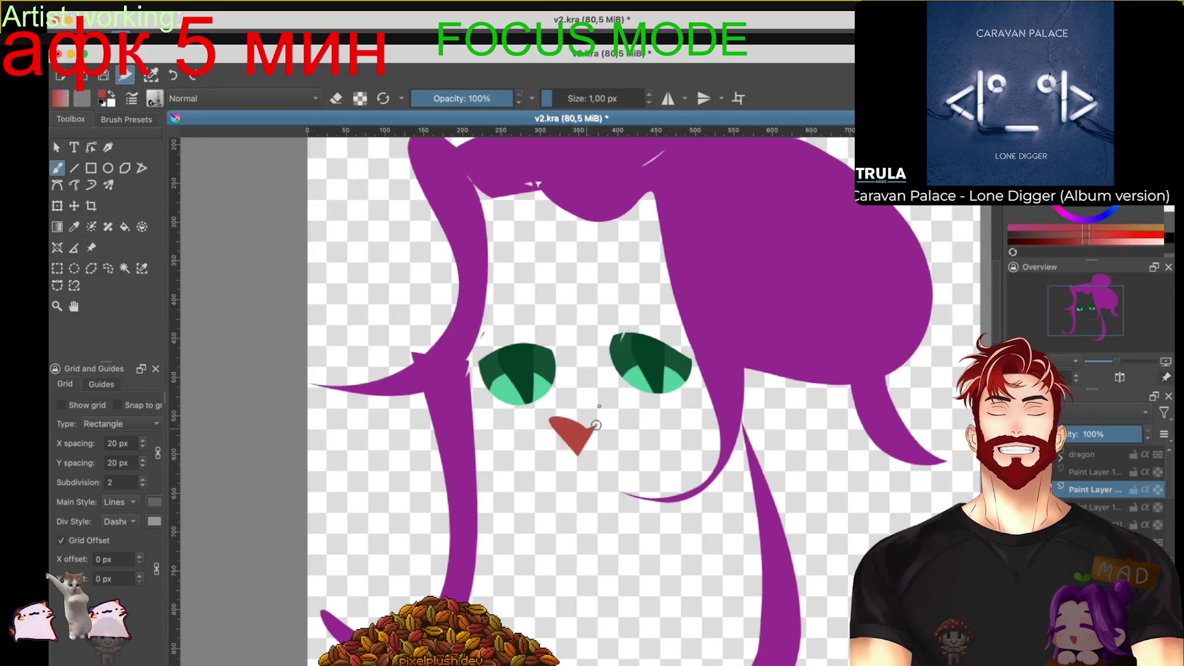
pyautogui.scroll(2, 634, 437)
pyautogui.keyDown('ctrl'); pyautogui.click(890, 267); pyautogui.keyUp('ctrl')
pyautogui.moveTo(628, 325); pyautogui.dragTo(631, 343)
pyautogui.moveTo(550, 331); pyautogui.dragTo(554, 350)
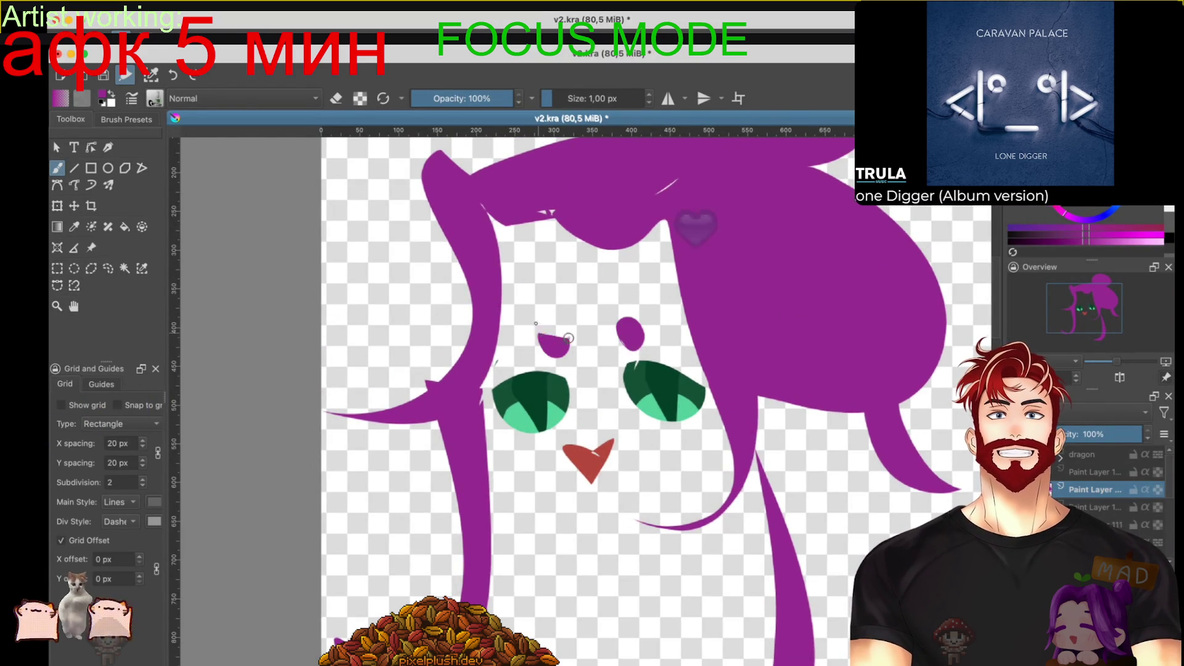
# Step: Add light pink highlights along the top of both eyes
pyautogui.hscroll(-1, 662, 359)
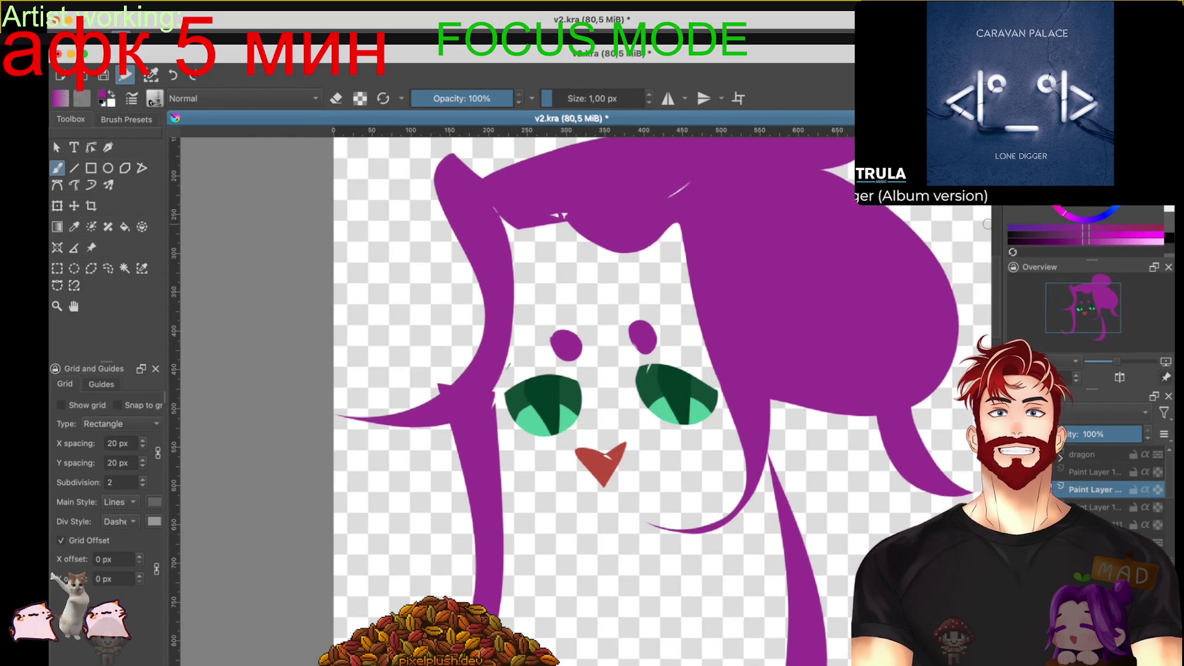
pyautogui.keyDown('ctrl'); pyautogui.click(604, 289); pyautogui.keyUp('ctrl')
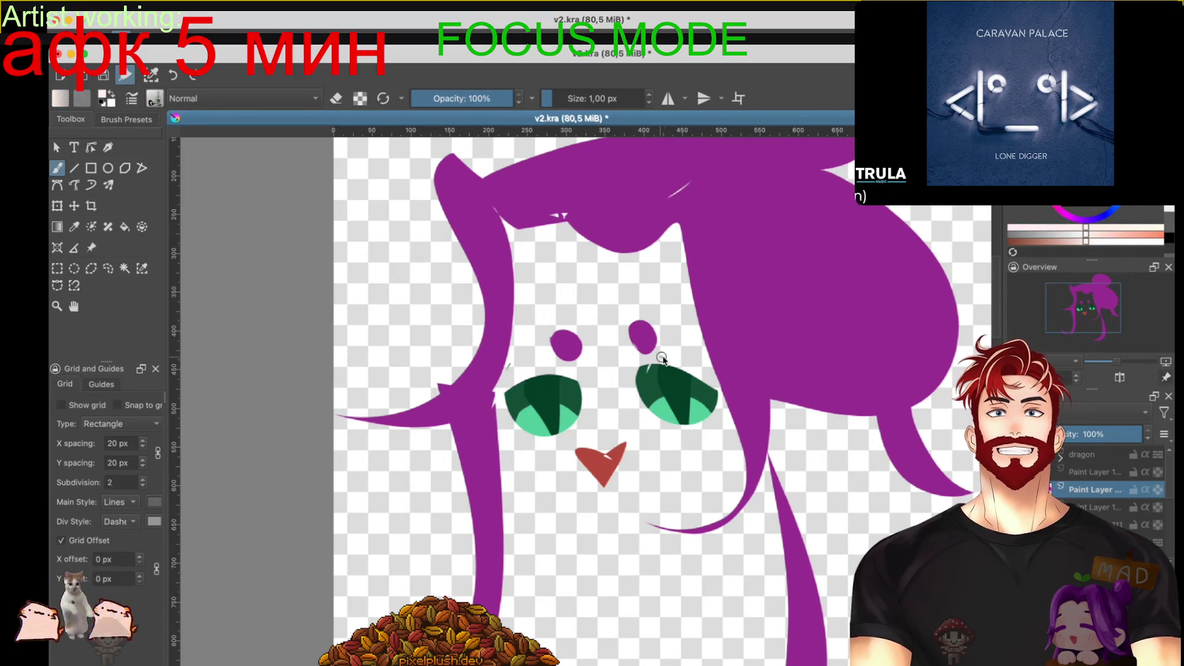
pyautogui.moveTo(695, 358); pyautogui.dragTo(669, 367)
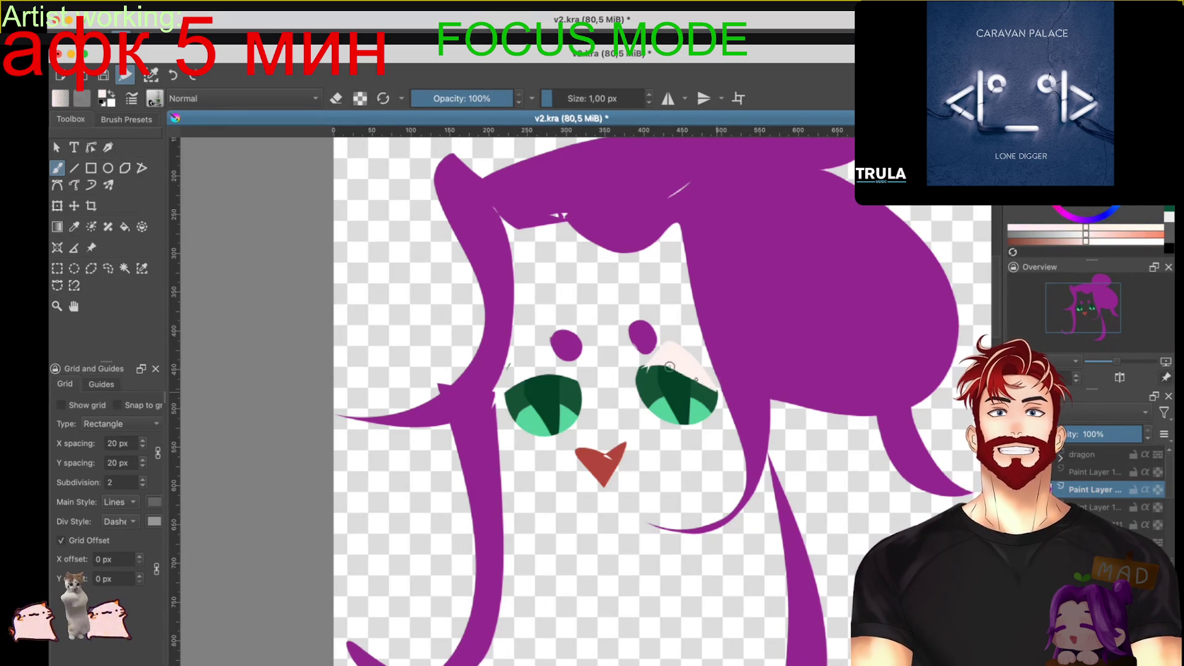
pyautogui.moveTo(575, 362); pyautogui.dragTo(507, 383)
# Step: Fill the face with light pink skin and shade its right edge and hairline in darker pink
pyautogui.moveTo(610, 408); pyautogui.dragTo(570, 387)
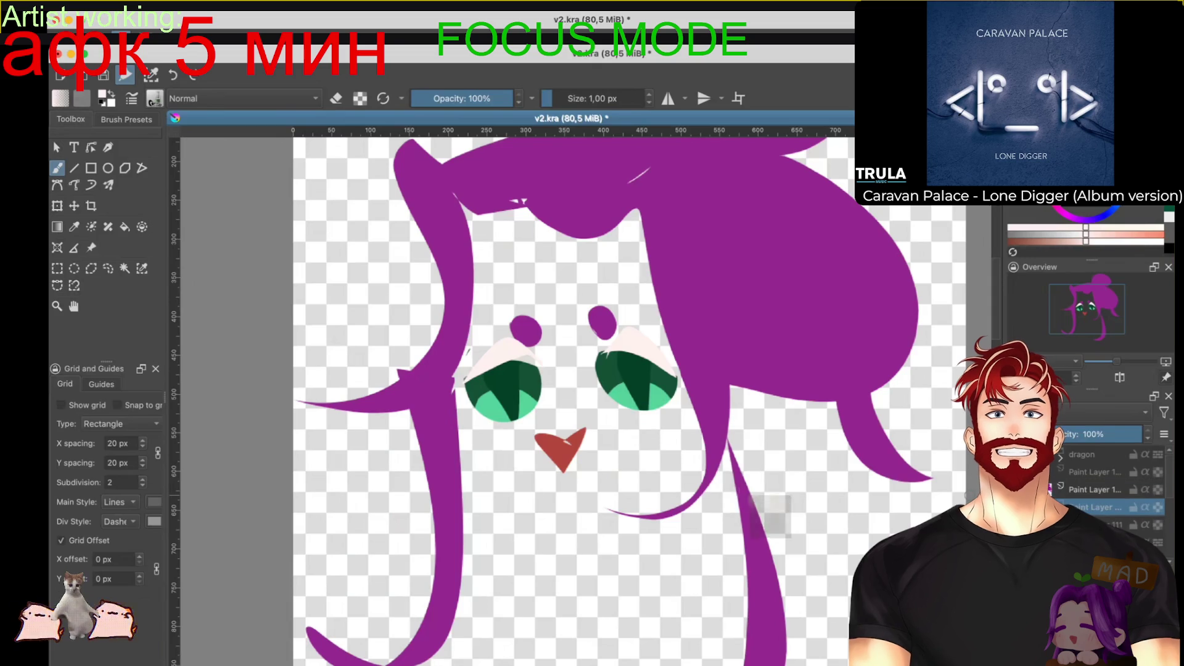
pyautogui.hotkey('shift', 'BackSpace')
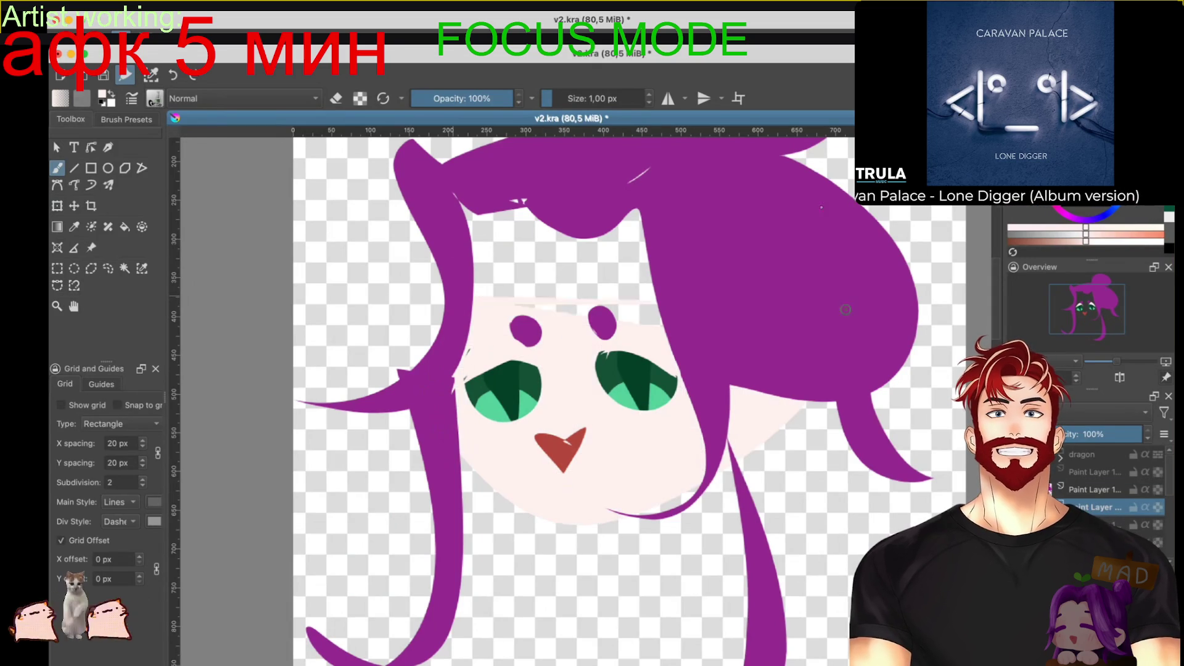
pyautogui.press('e')
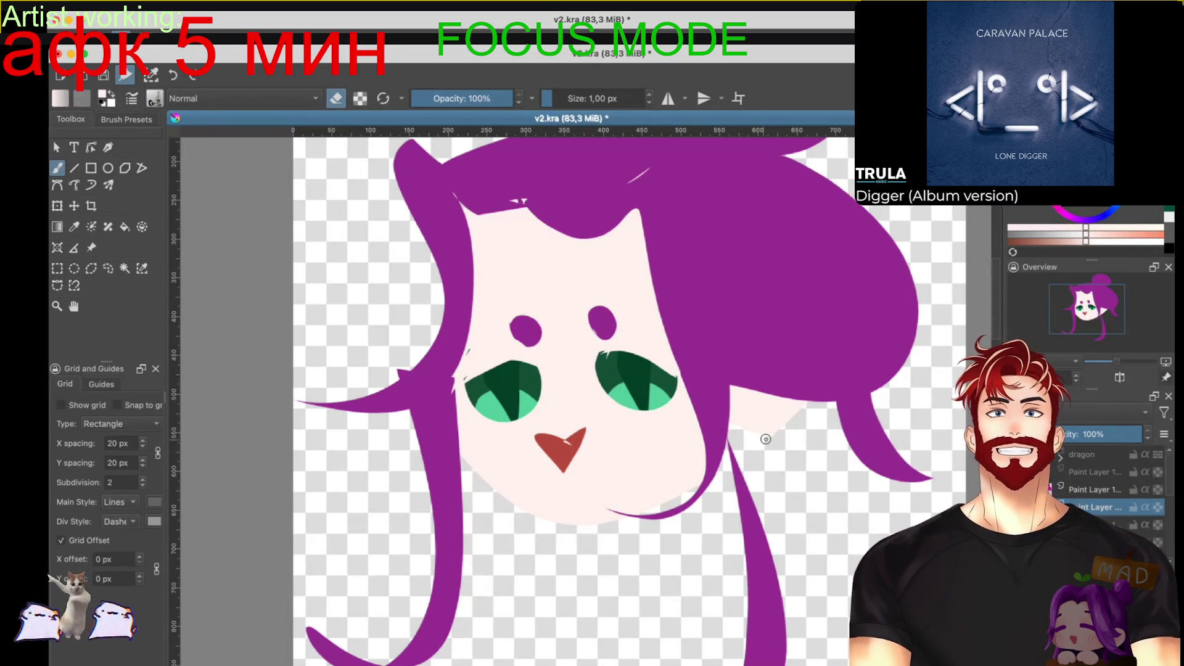
pyautogui.press('e')
pyautogui.moveTo(814, 373)
pyautogui.mouseDown()
pyautogui.moveTo(801, 365)
pyautogui.moveTo(833, 367)
pyautogui.mouseUp()
pyautogui.press('k')
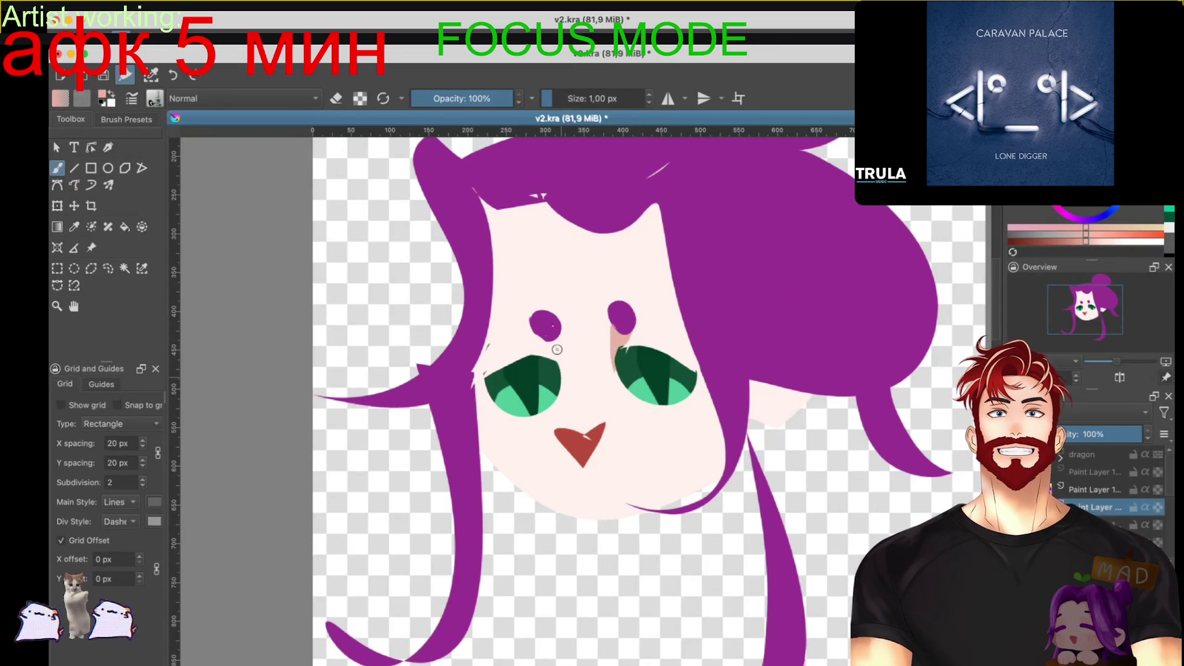
pyautogui.moveTo(706, 365); pyautogui.dragTo(718, 394)
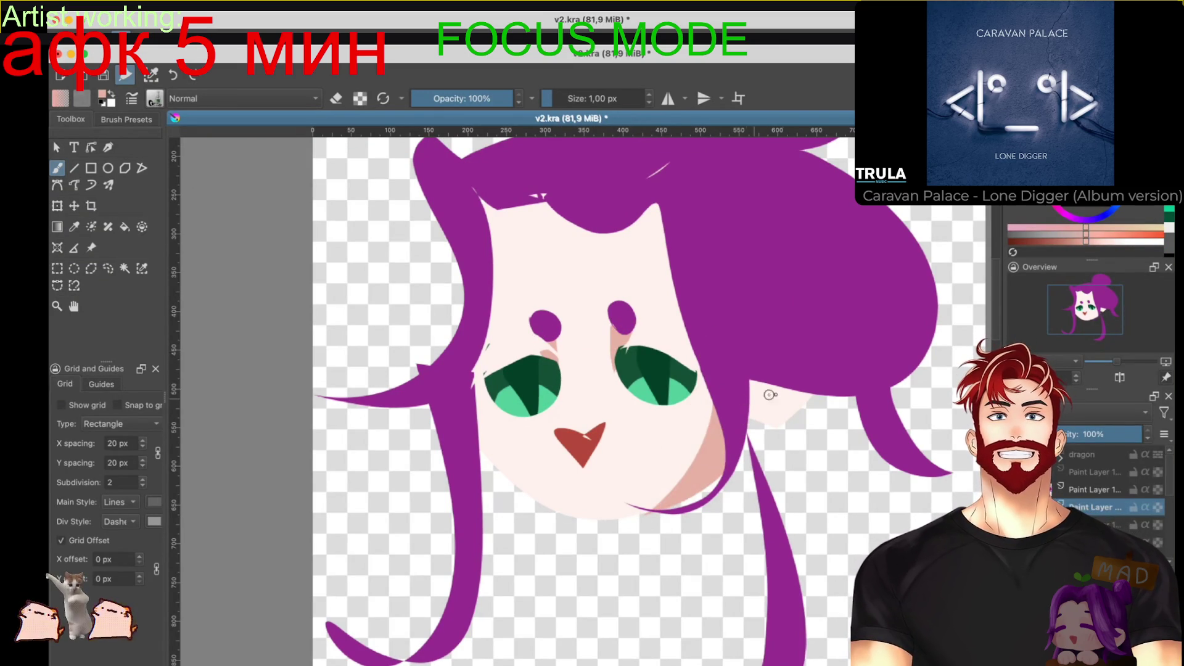
pyautogui.moveTo(556, 237)
pyautogui.mouseDown()
pyautogui.moveTo(493, 290)
pyautogui.moveTo(561, 228)
pyautogui.moveTo(660, 259)
pyautogui.moveTo(608, 218)
pyautogui.mouseUp()
pyautogui.moveTo(572, 384); pyautogui.dragTo(623, 389)
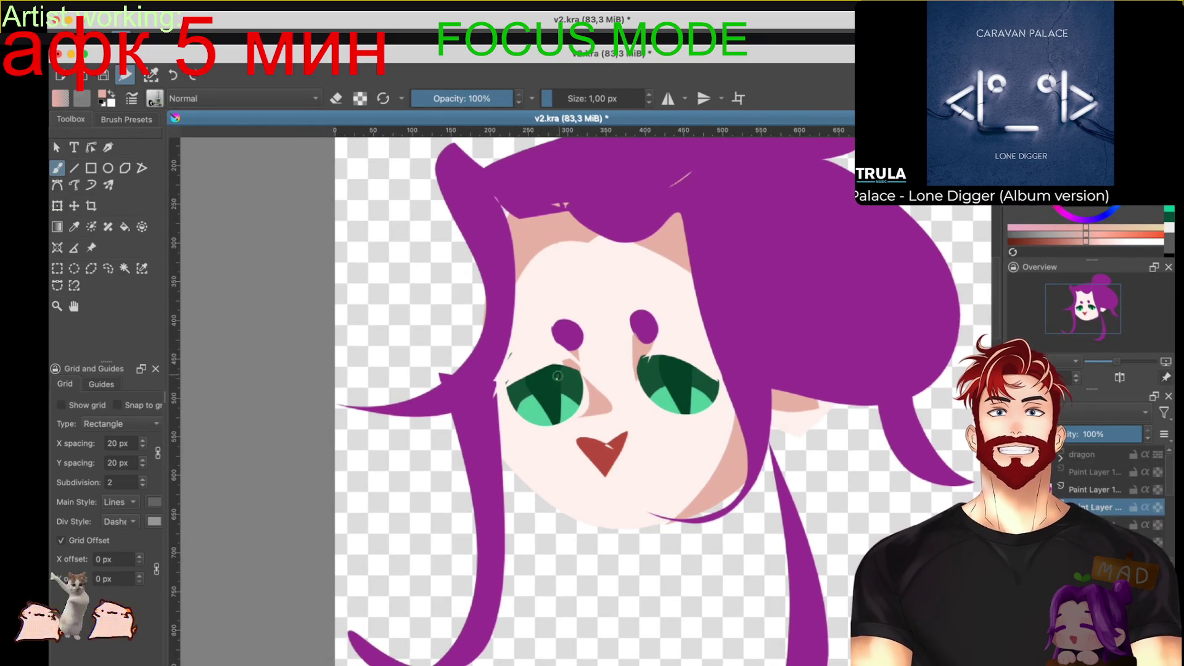
# Step: Add brownish lid strokes above the right eye and light brown shading above the nose
pyautogui.moveTo(666, 336); pyautogui.dragTo(703, 345)
pyautogui.moveTo(659, 394); pyautogui.dragTo(653, 379)
pyautogui.moveTo(600, 423); pyautogui.dragTo(593, 422)
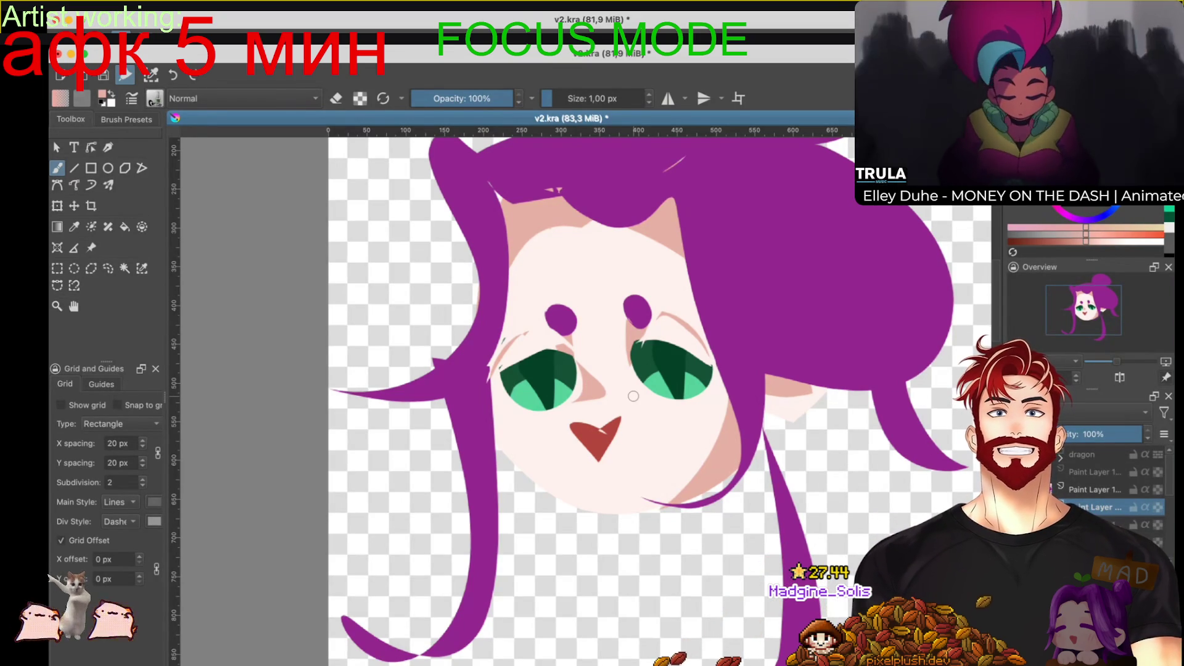
# Step: Switch to another macOS desktop space with Ctrl+Left, leaving the drawing unchanged
pyautogui.hotkey('ctrl', 'Left')
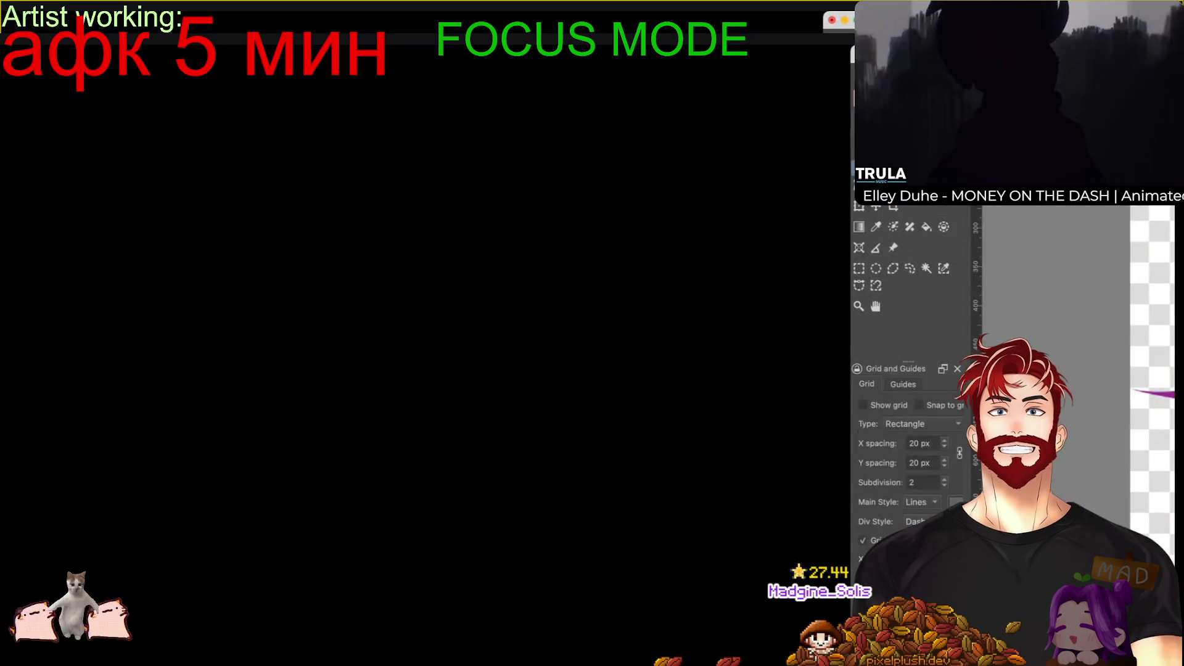
# Step: Back in Krita, tidy the fringe with the hair's purple, covering the skin gap
pyautogui.hotkey('ctrl', 'Right')
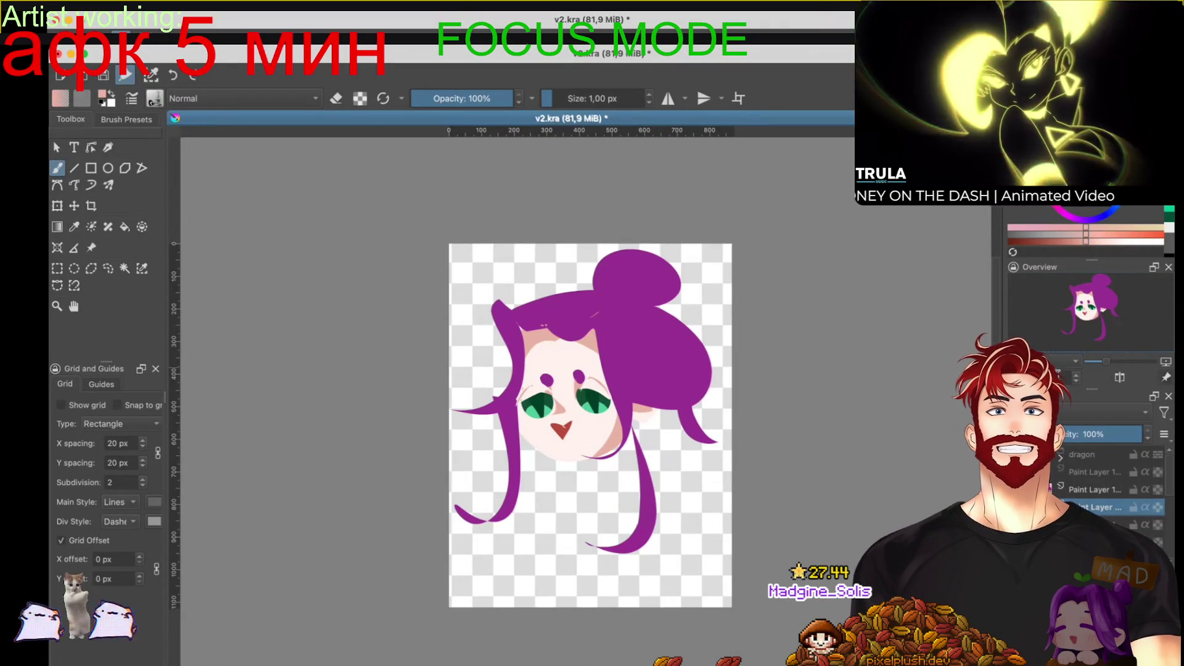
pyautogui.press('pageup')
pyautogui.keyDown('ctrl'); pyautogui.click(550, 312); pyautogui.keyUp('ctrl')
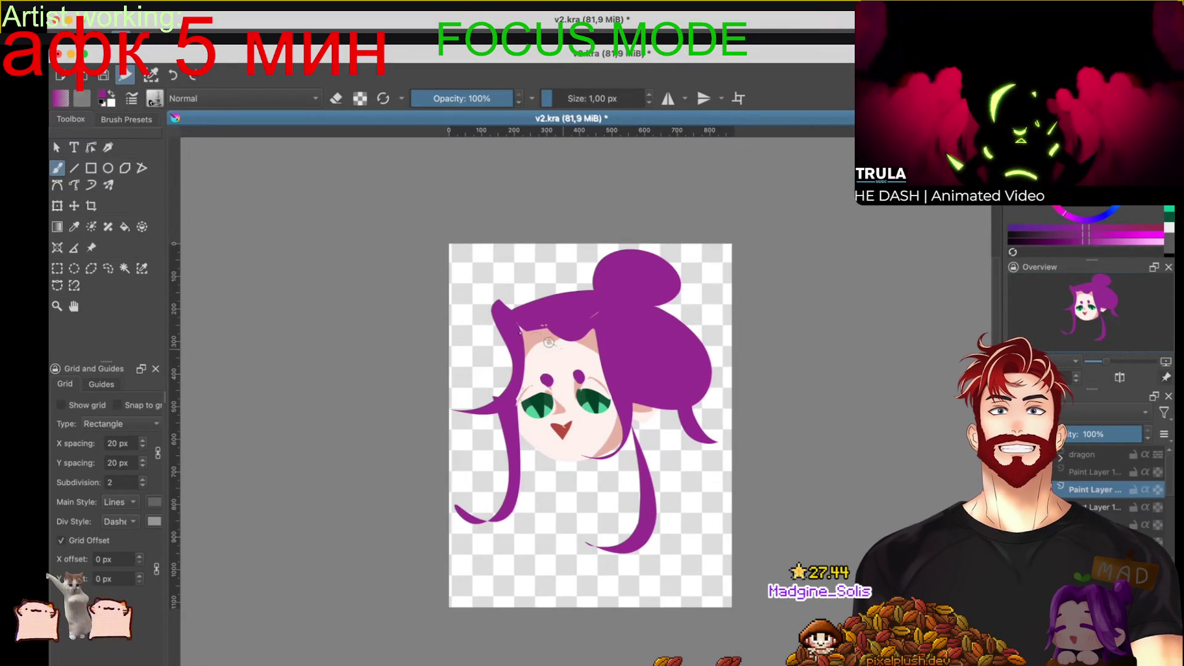
pyautogui.moveTo(548, 342); pyautogui.dragTo(516, 314)
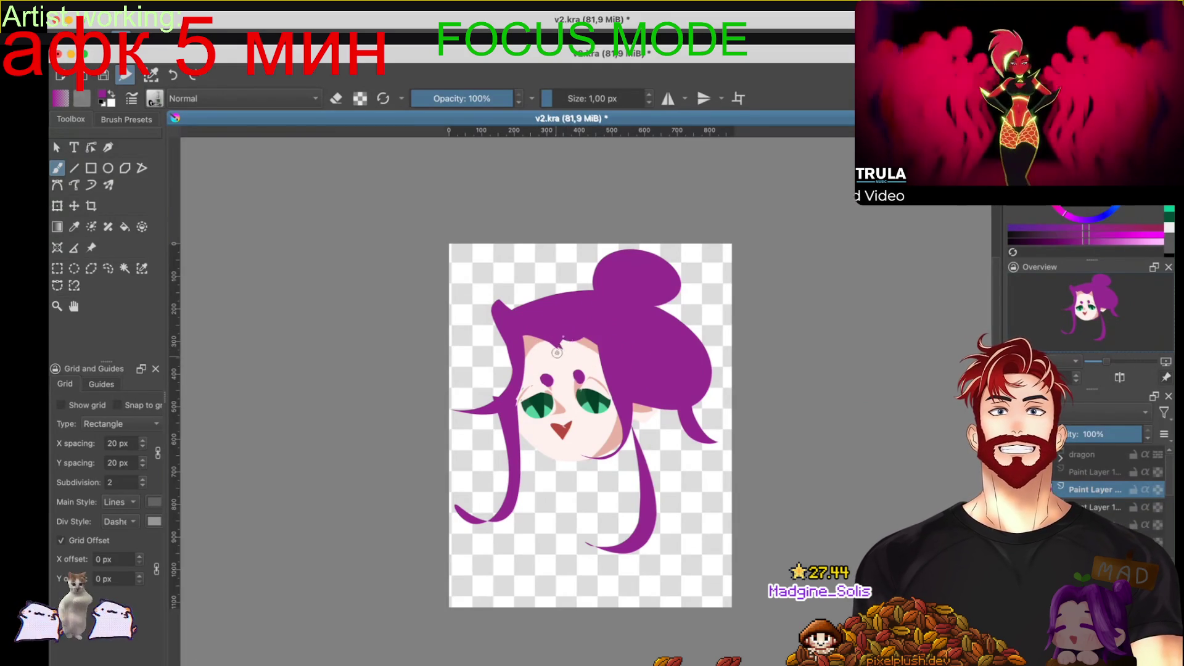
pyautogui.moveTo(557, 352); pyautogui.dragTo(567, 311)
# Step: On a lower layer, paint a dark teal turtleneck collar and torso below the face
pyautogui.scroll(-1, 575, 375)
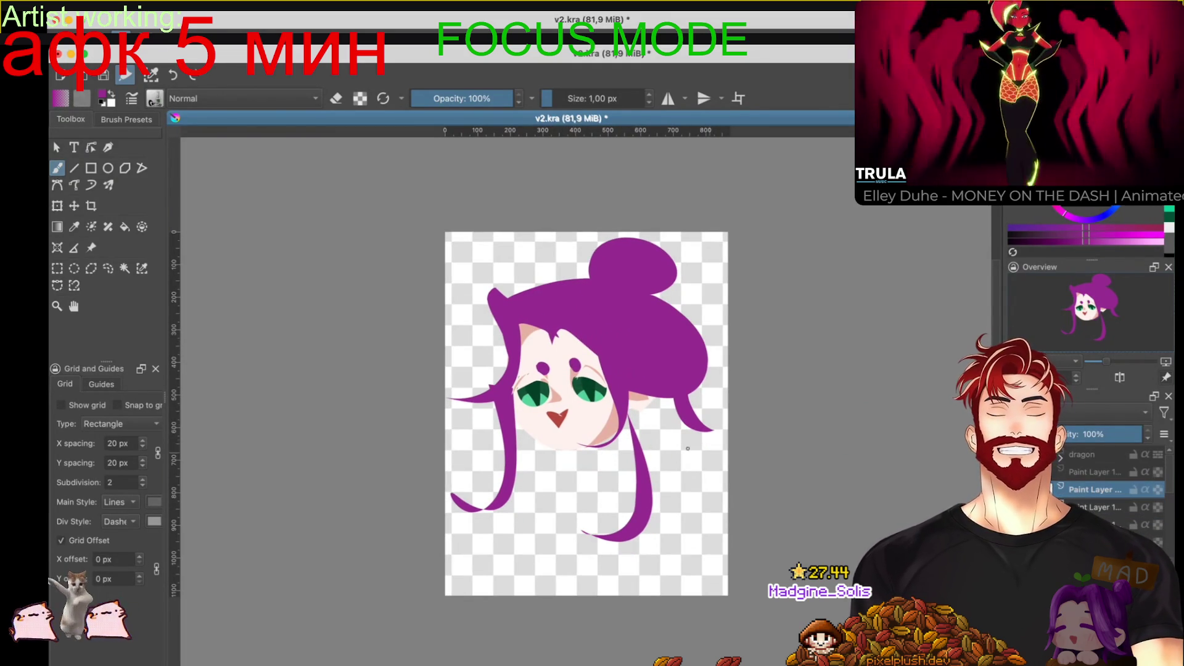
pyautogui.keyDown('ctrl'); pyautogui.click(605, 435); pyautogui.keyUp('ctrl')
pyautogui.moveTo(581, 471); pyautogui.dragTo(623, 413)
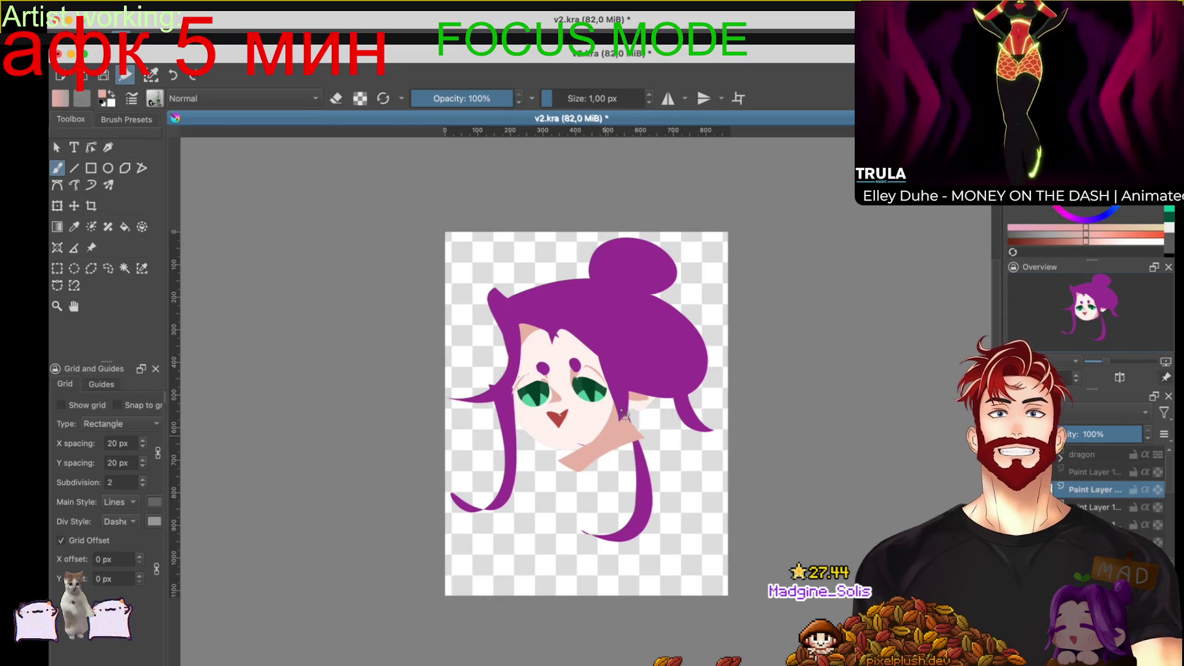
pyautogui.hotkey('ctrl', 'z')
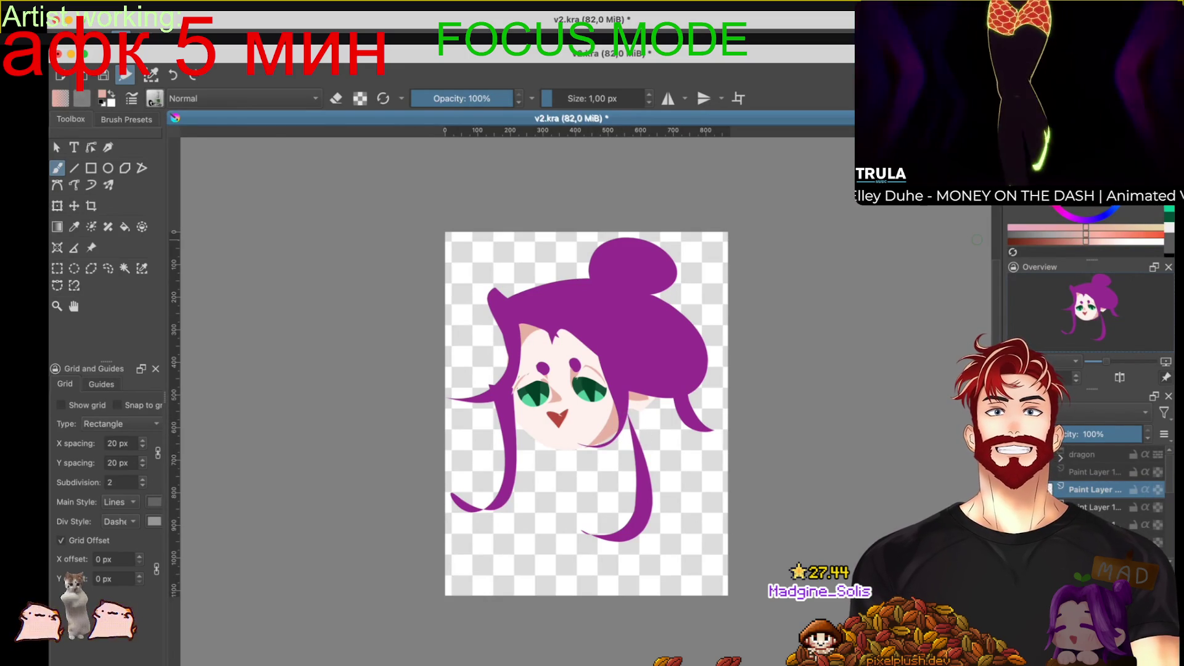
pyautogui.press('x')
pyautogui.click(1097, 524)
pyautogui.moveTo(534, 442)
pyautogui.mouseDown()
pyautogui.moveTo(632, 424)
pyautogui.moveTo(635, 468)
pyautogui.moveTo(549, 484)
pyautogui.moveTo(527, 576)
pyautogui.moveTo(653, 531)
pyautogui.moveTo(594, 487)
pyautogui.mouseUp()
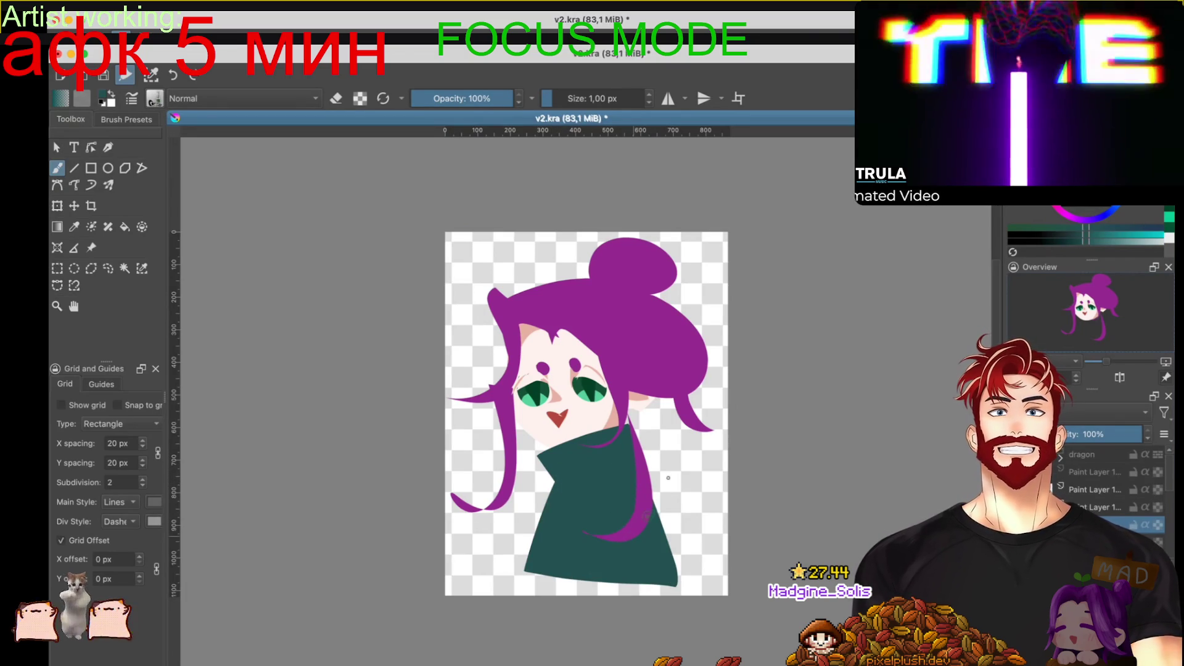
pyautogui.moveTo(668, 485); pyautogui.dragTo(663, 553)
pyautogui.hotkey('ctrl', 'z')
pyautogui.moveTo(650, 490)
pyautogui.mouseDown()
pyautogui.moveTo(703, 482)
pyautogui.moveTo(636, 572)
pyautogui.mouseUp()
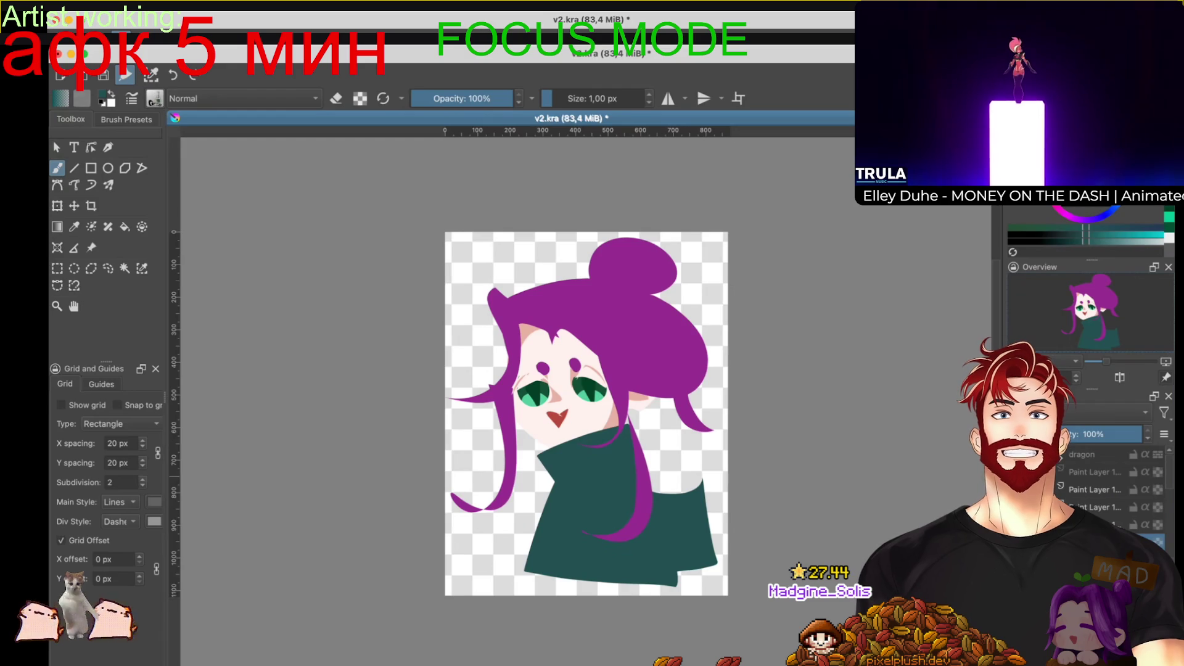
# Step: Paint a pale skin-coloured hand raised beside the collar
pyautogui.keyDown('ctrl'); pyautogui.click(588, 408); pyautogui.keyUp('ctrl')
pyautogui.moveTo(650, 456)
pyautogui.mouseDown()
pyautogui.moveTo(655, 490)
pyautogui.moveTo(668, 460)
pyautogui.moveTo(678, 487)
pyautogui.moveTo(693, 439)
pyautogui.moveTo(674, 431)
pyautogui.mouseUp()
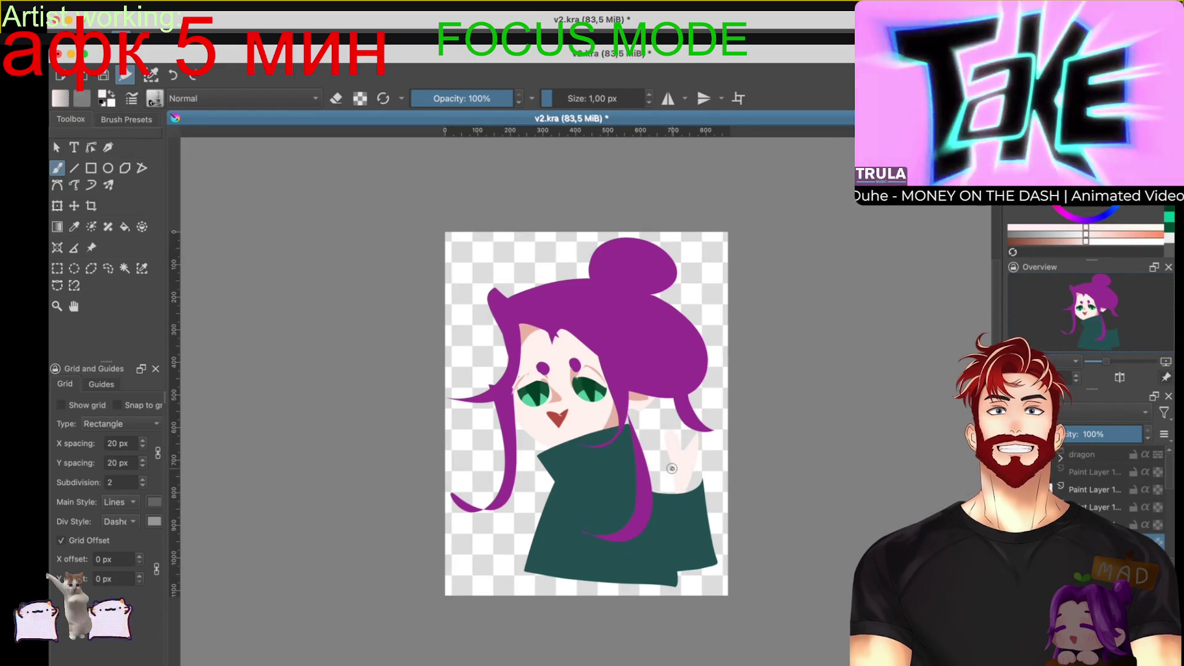
pyautogui.scroll(3, 672, 469)
pyautogui.moveTo(685, 457)
pyautogui.mouseDown()
pyautogui.moveTo(663, 407)
pyautogui.moveTo(635, 511)
pyautogui.mouseUp()
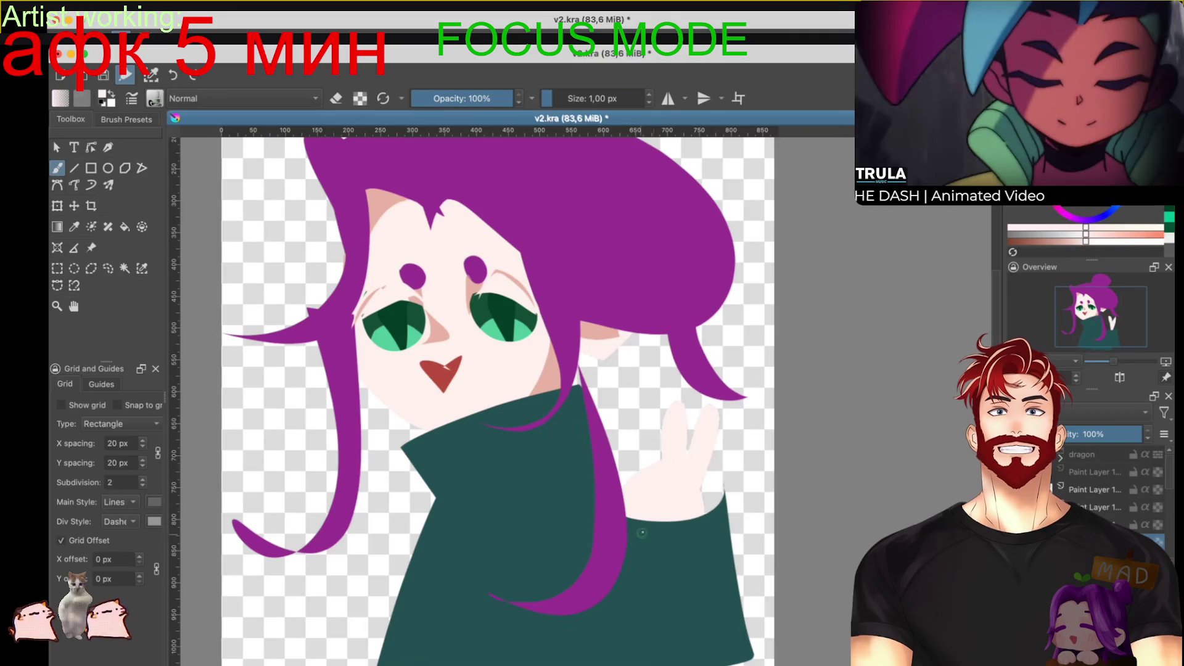
# Step: Outline the two raised fingers and curled lower fingers of the hand in pink
pyautogui.hscroll(-2, 642, 532)
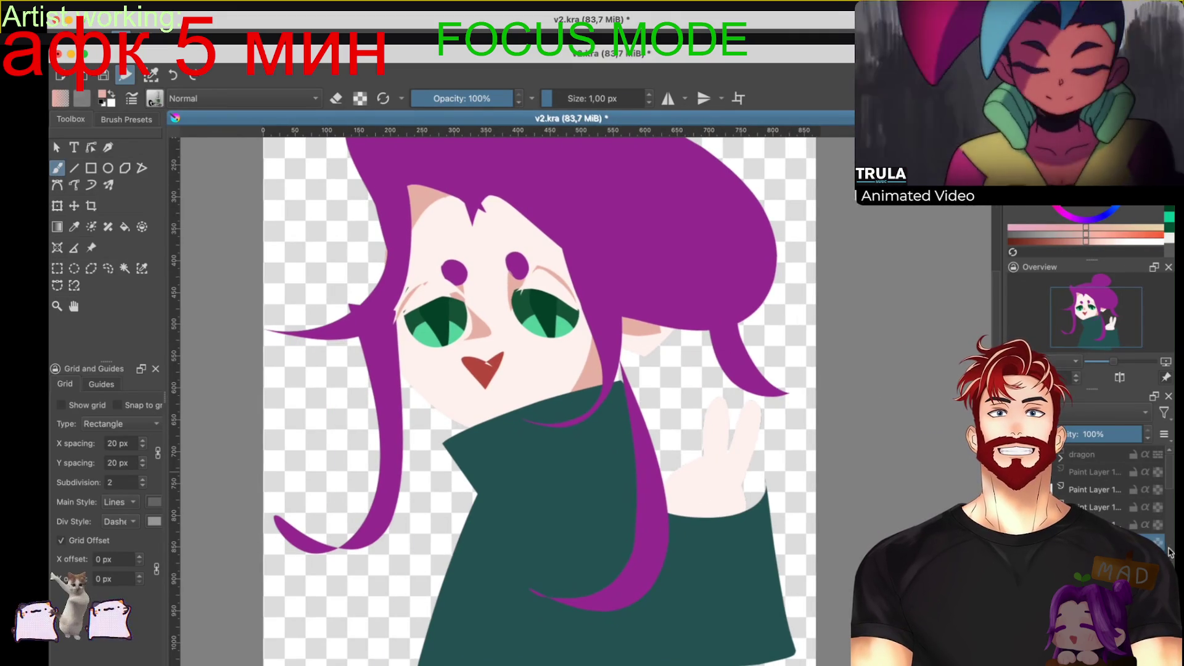
pyautogui.moveTo(723, 398); pyautogui.dragTo(707, 456)
pyautogui.moveTo(754, 408); pyautogui.dragTo(715, 493)
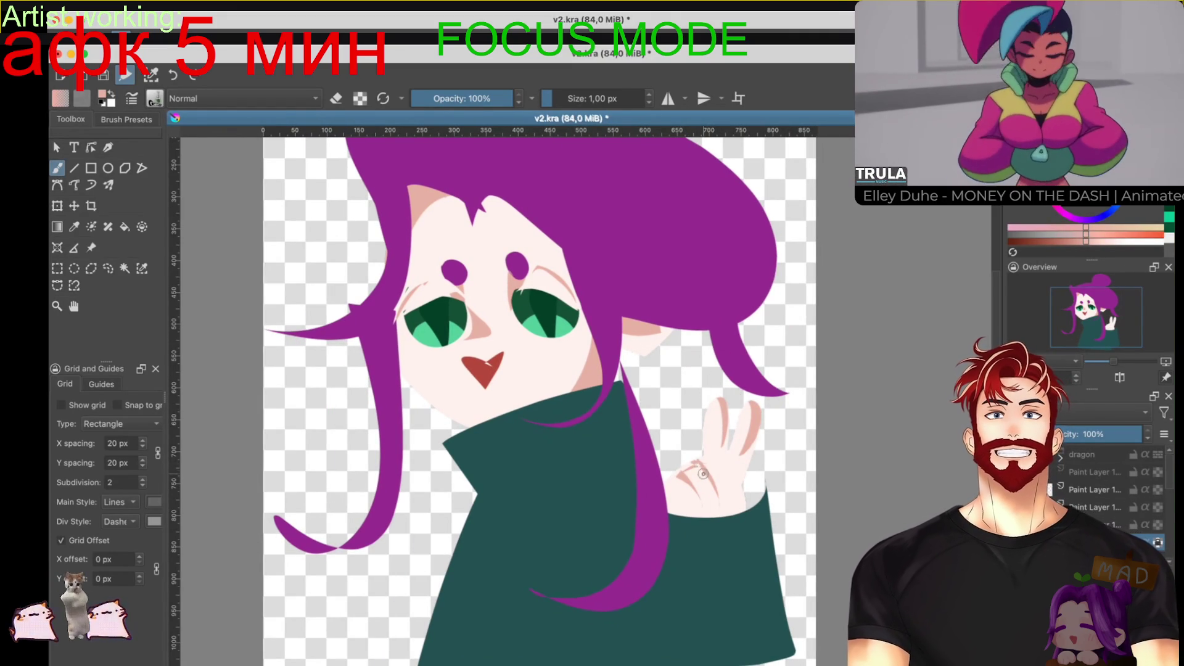
pyautogui.moveTo(664, 490); pyautogui.dragTo(686, 471)
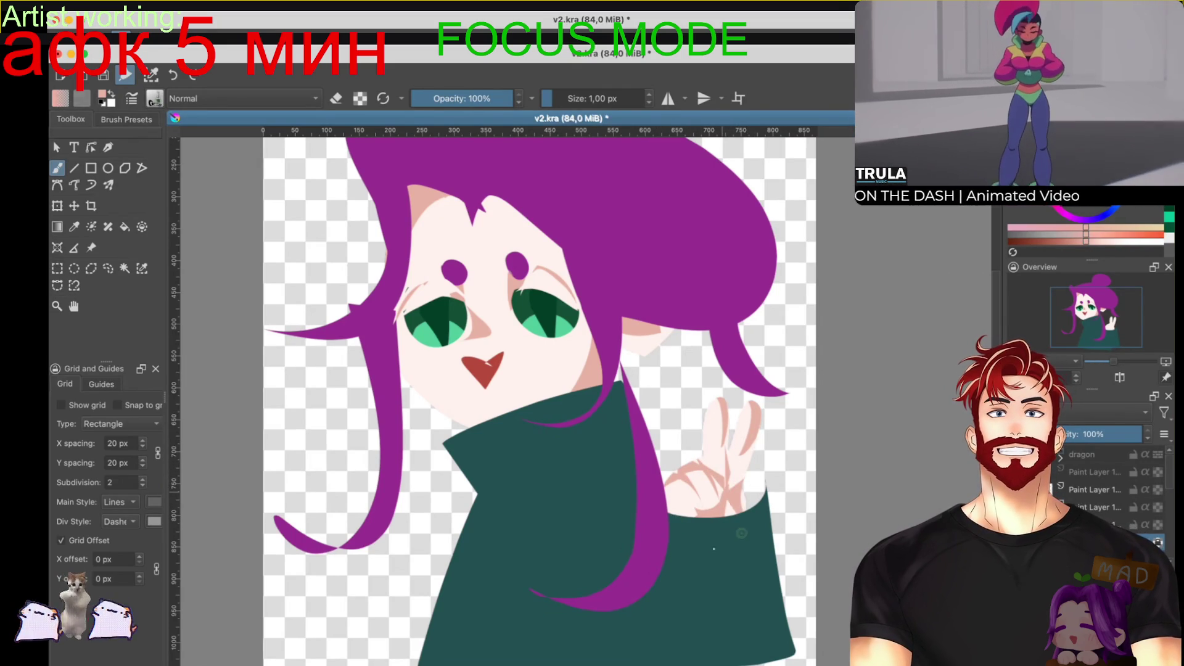
pyautogui.scroll(-3, 739, 510)
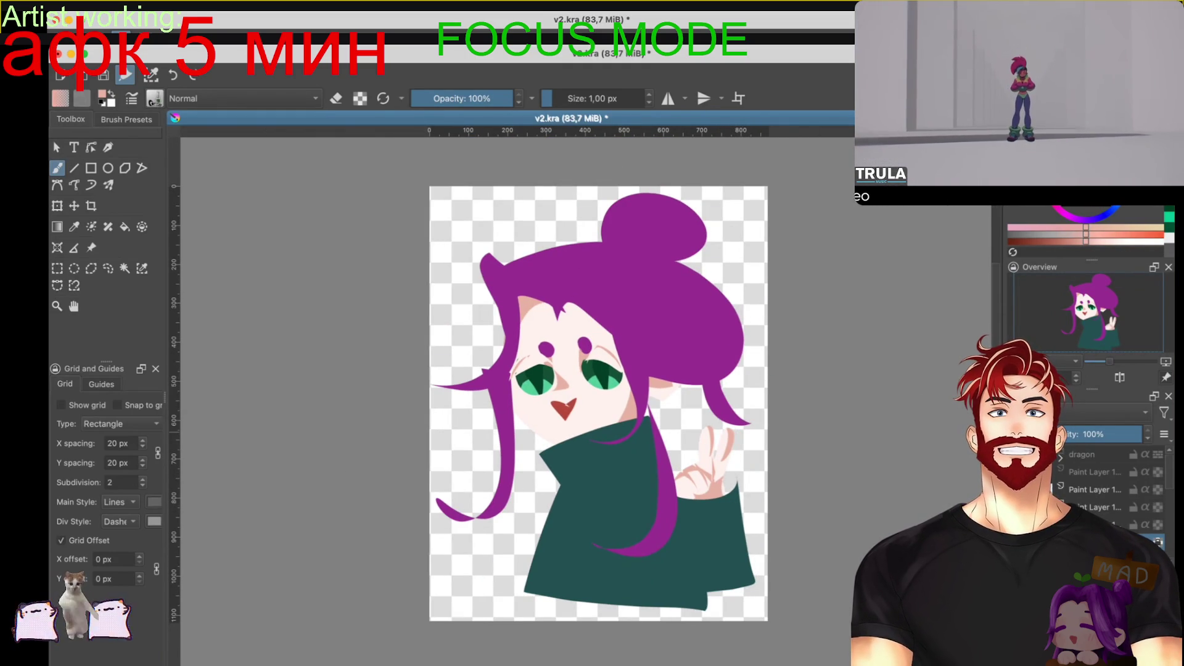
# Step: Lasso the hand and sleeve, move and rotate them to the left, then undo that attempt
pyautogui.press('l')
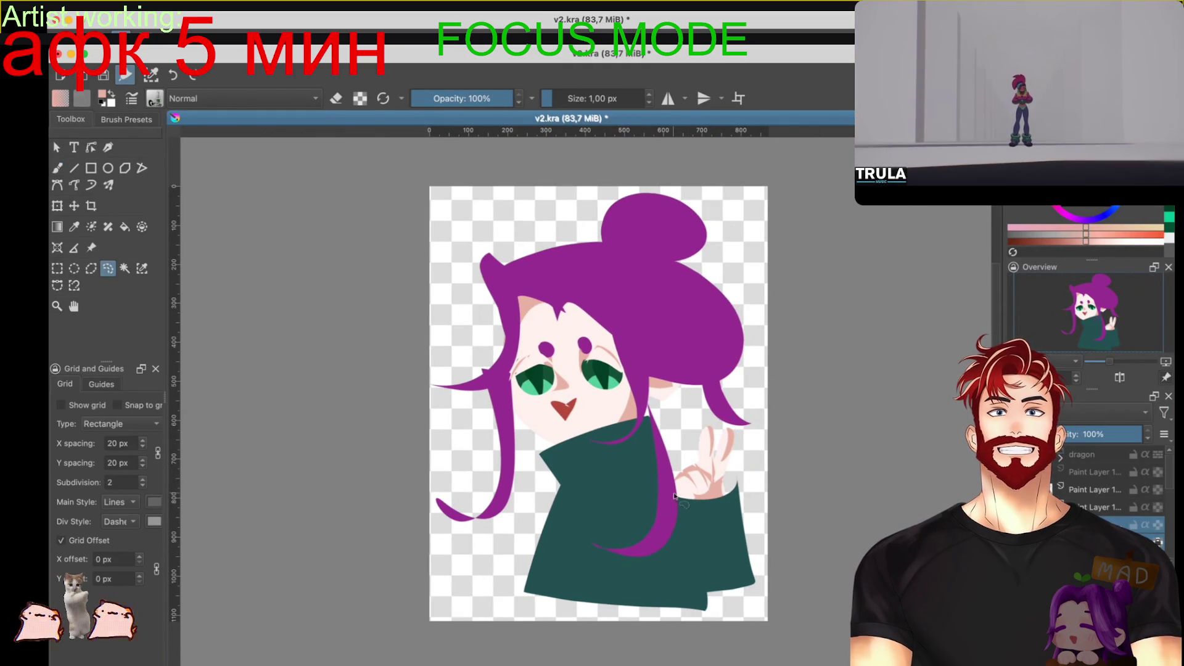
pyautogui.moveTo(677, 494)
pyautogui.mouseDown()
pyautogui.moveTo(706, 579)
pyautogui.moveTo(765, 610)
pyautogui.moveTo(801, 450)
pyautogui.moveTo(679, 426)
pyautogui.mouseUp()
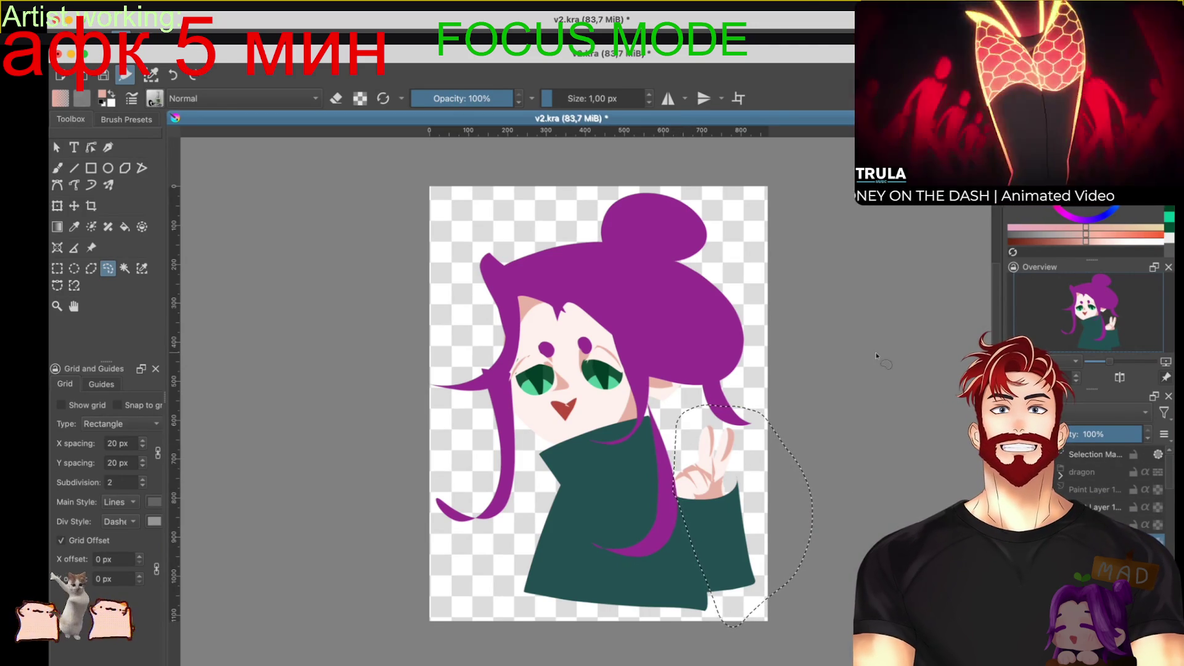
pyautogui.press('t')
pyautogui.moveTo(764, 447); pyautogui.dragTo(555, 458)
pyautogui.hotkey('ctrl', 't')
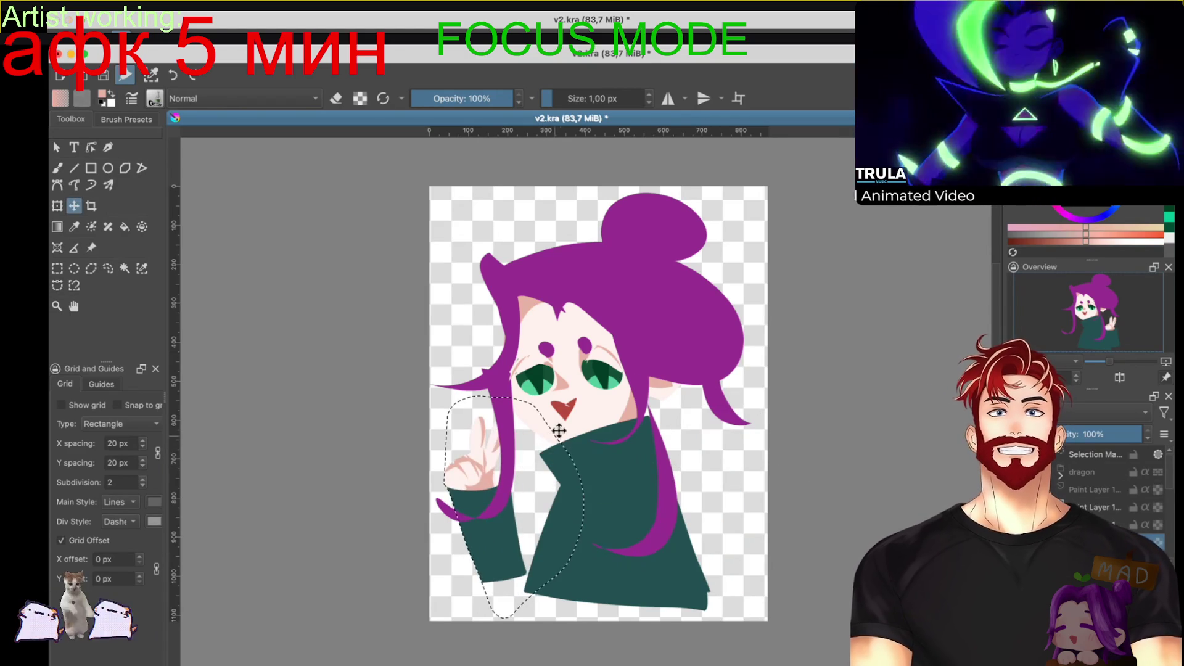
pyautogui.moveTo(558, 370); pyautogui.dragTo(552, 335)
pyautogui.press('Return')
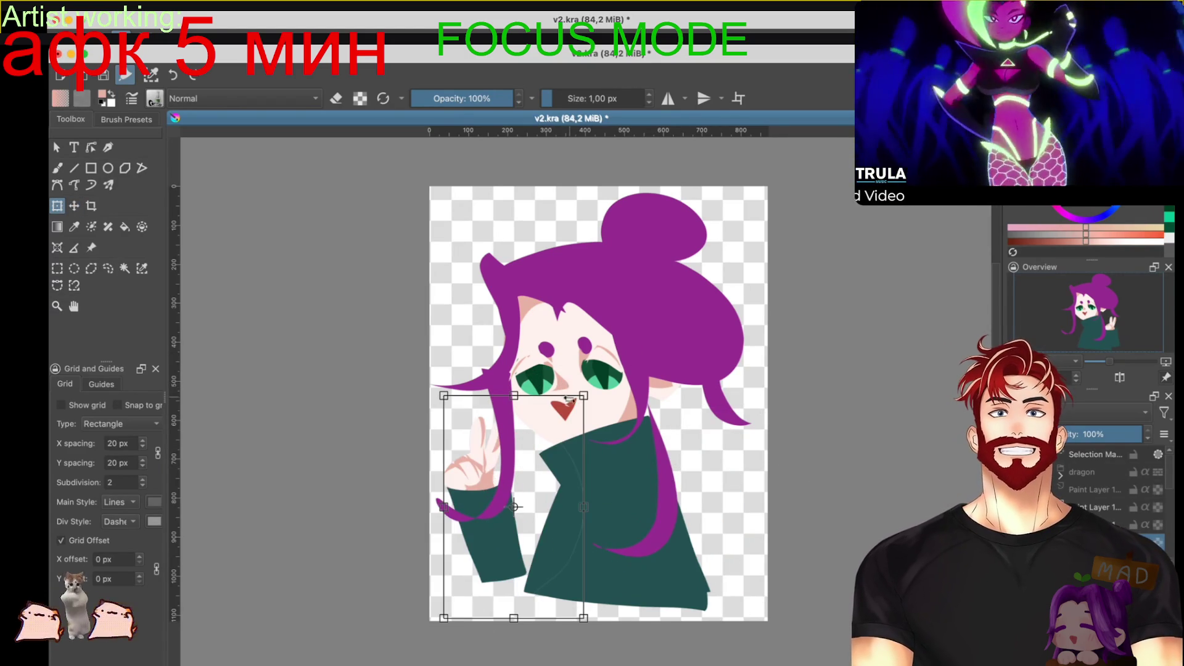
pyautogui.hotkey('ctrl', 'z')
pyautogui.hotkey('ctrl', 'z')
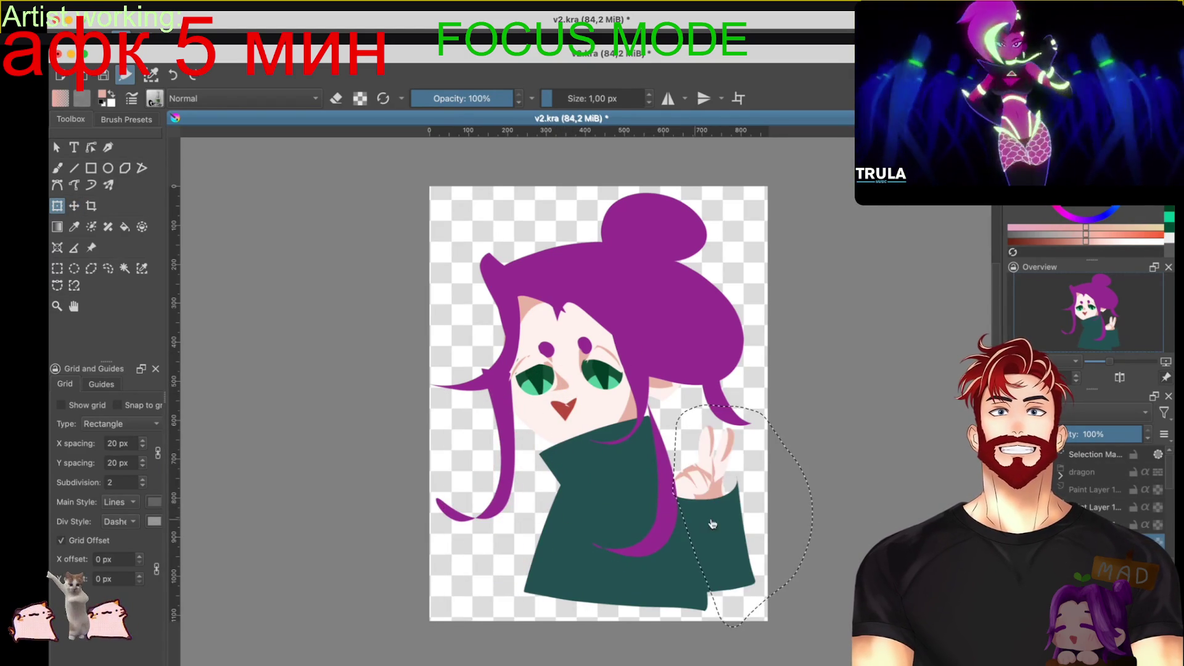
# Step: Transform the hand and sleeve onto the figure's left, tilted about 45° against her cheek
pyautogui.hotkey('ctrl', 'r')
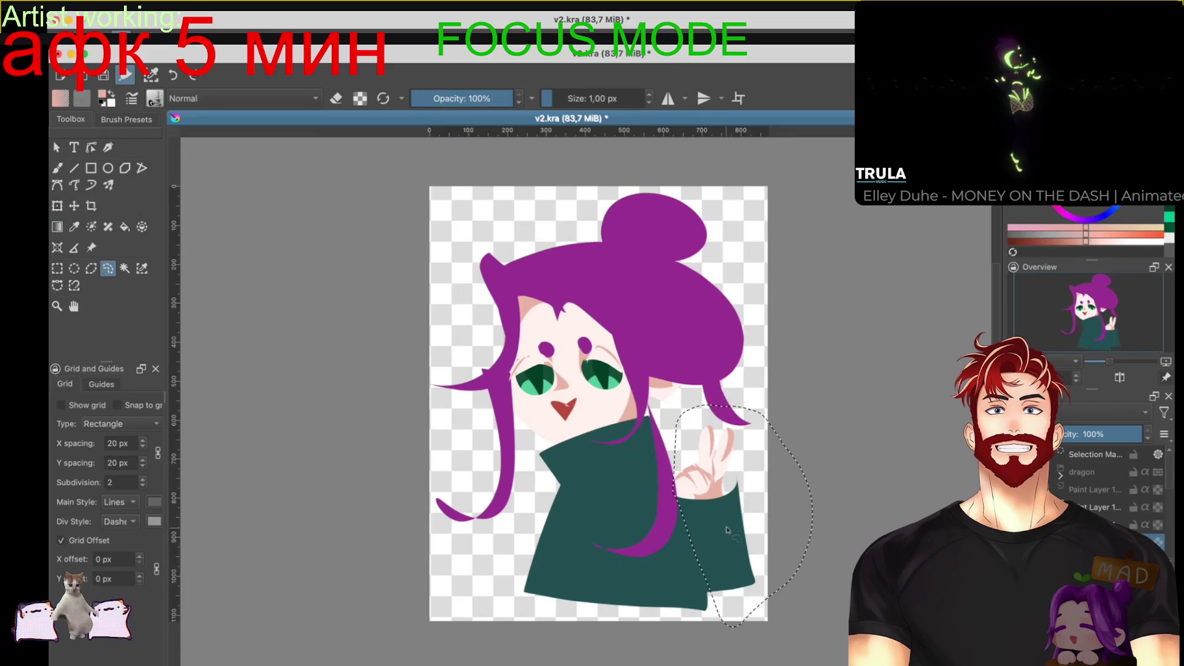
pyautogui.hotkey('ctrl', 't')
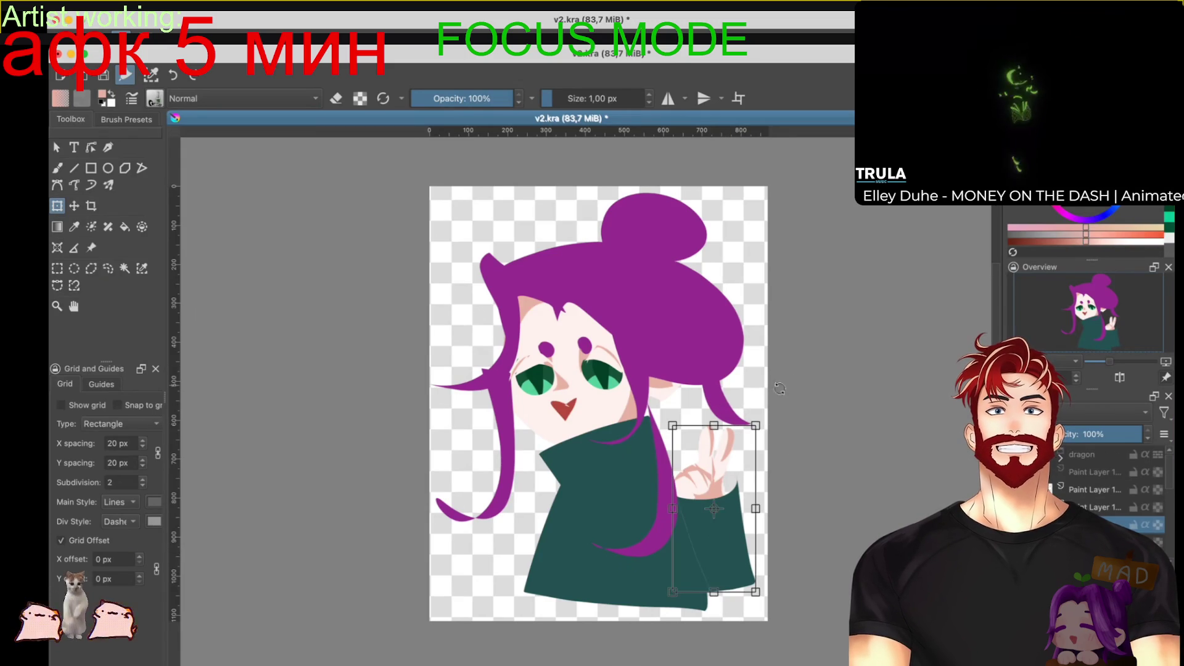
pyautogui.moveTo(739, 447)
pyautogui.mouseDown()
pyautogui.moveTo(621, 436)
pyautogui.moveTo(506, 481)
pyautogui.moveTo(537, 489)
pyautogui.moveTo(518, 457)
pyautogui.moveTo(543, 469)
pyautogui.moveTo(570, 457)
pyautogui.moveTo(555, 438)
pyautogui.moveTo(578, 447)
pyautogui.mouseUp()
pyautogui.press('l')
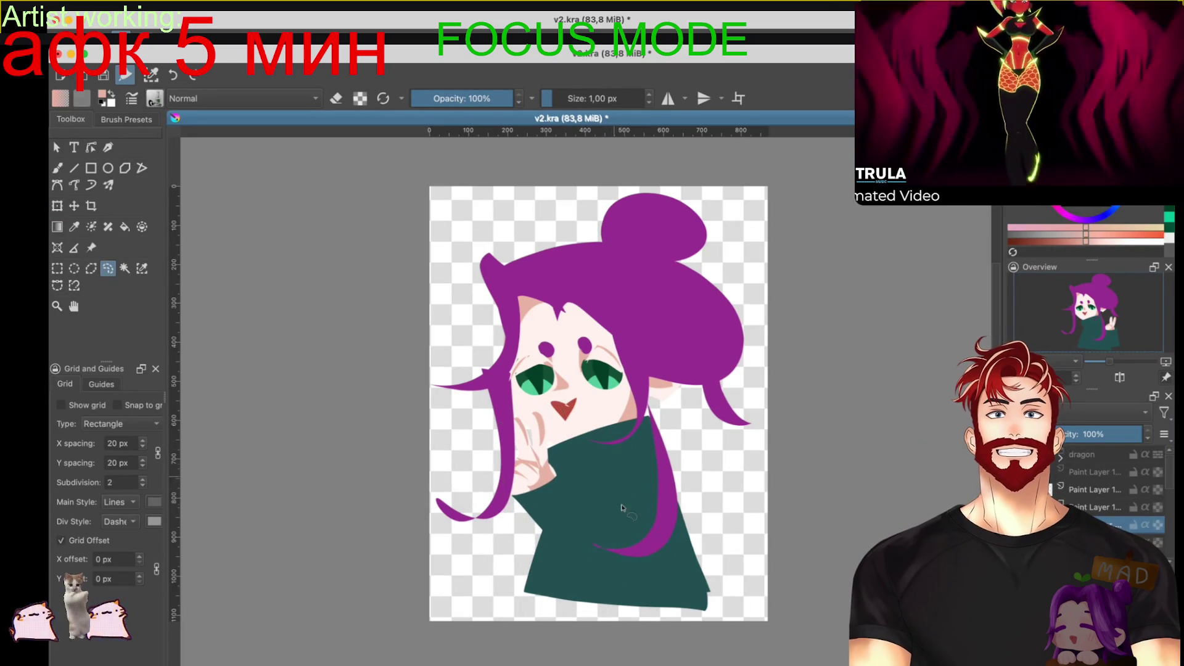
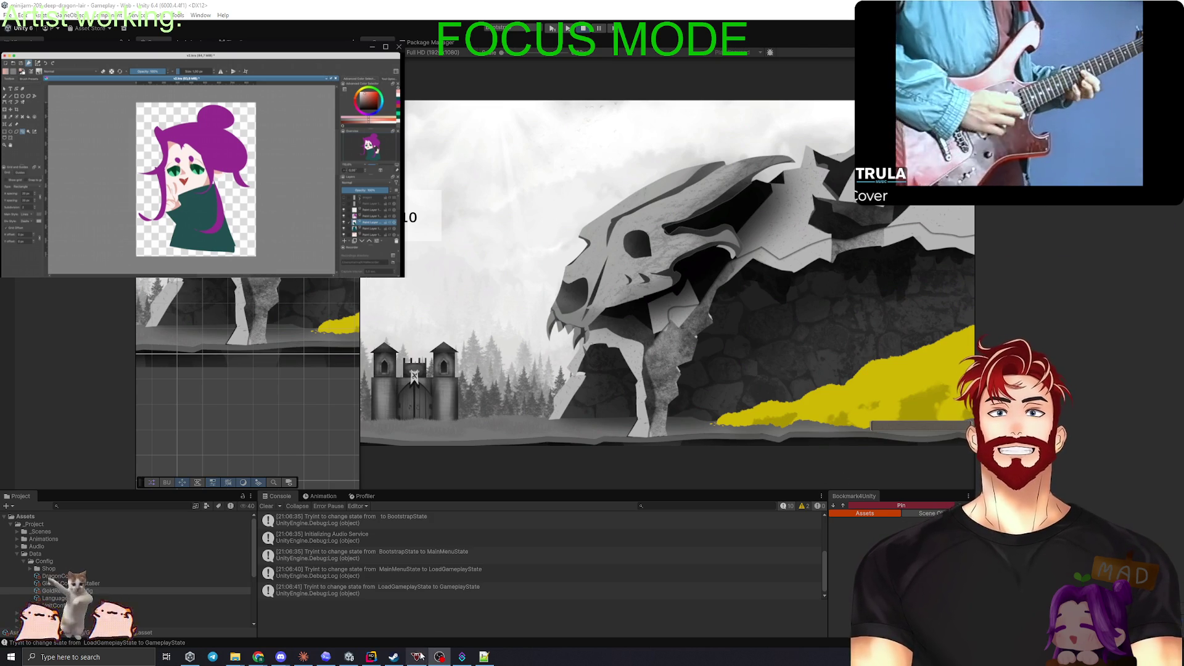
# Step: Bring the Codex conversation about adding Cinemachine to the Gameplay scene to the front
pyautogui.click(302, 656)
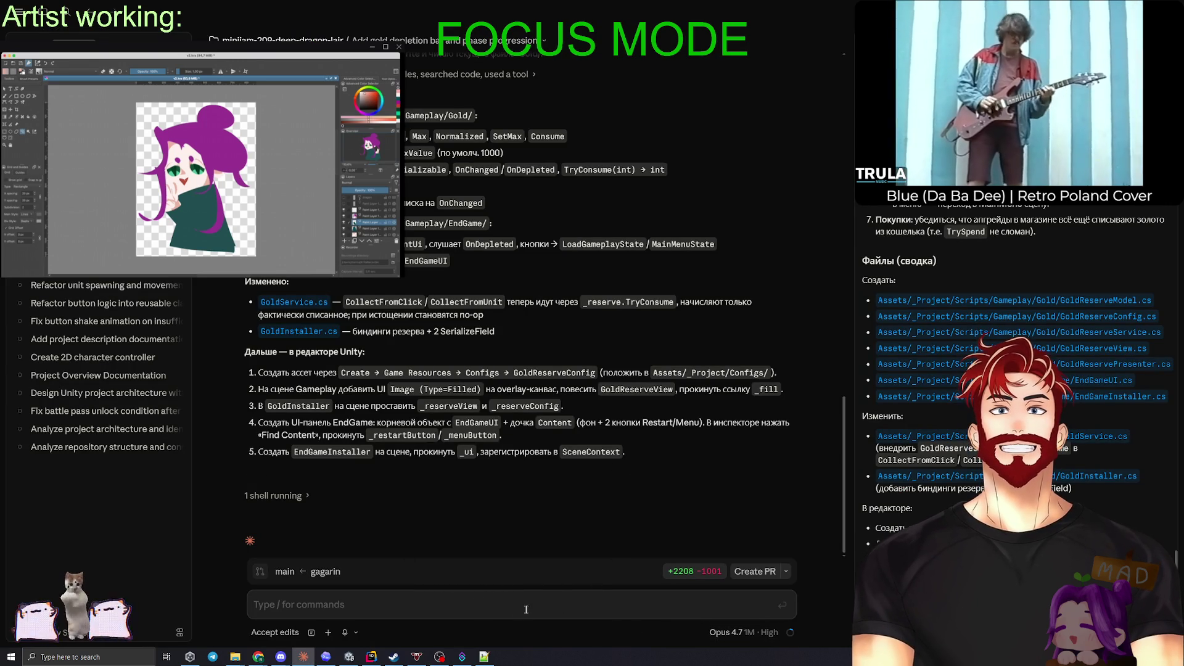
pyautogui.click(325, 656)
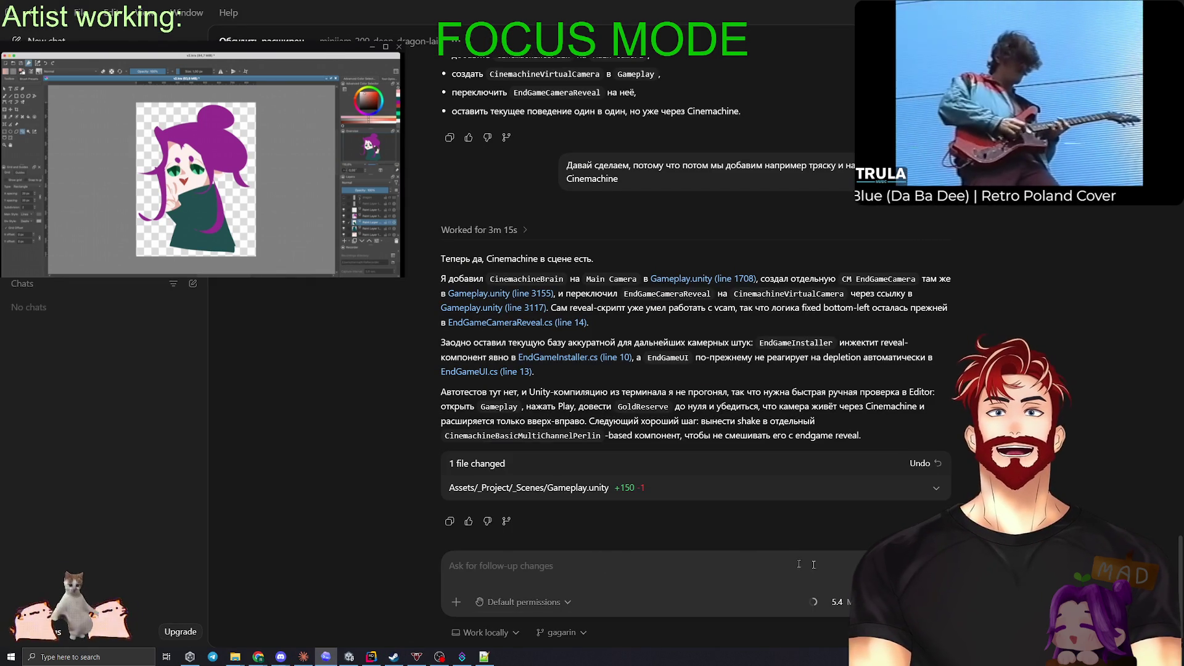
pyautogui.moveTo(817, 602)
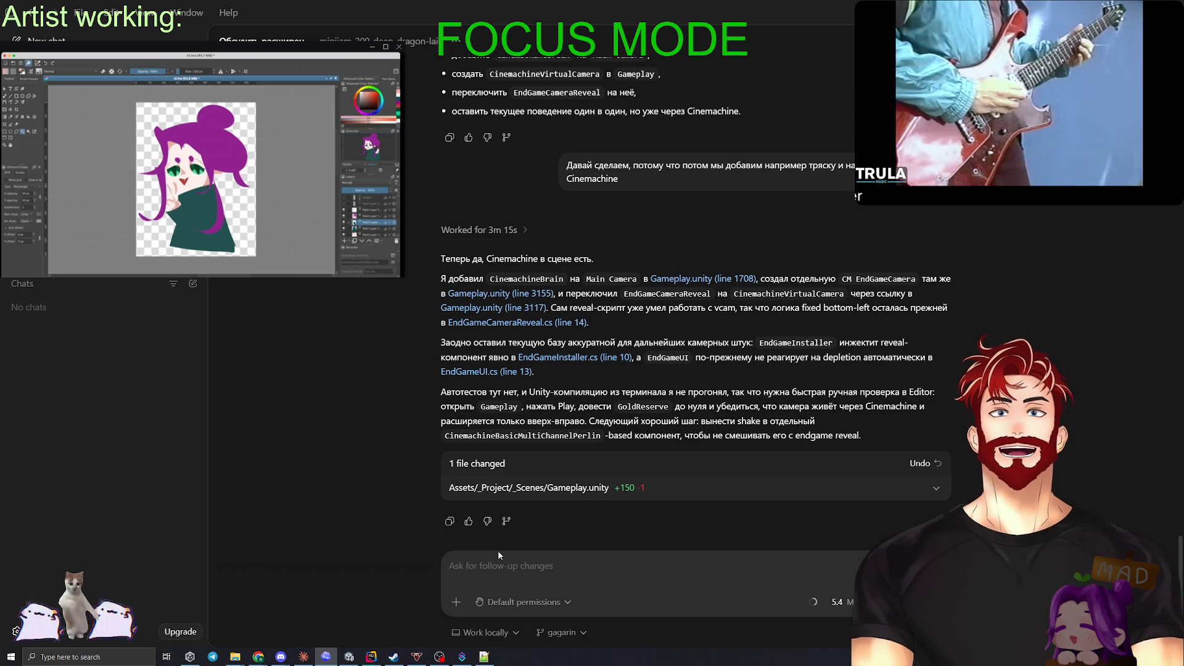
# Step: Start a Codex message 'давай обсудим следующее:' and turn on Plan mode
pyautogui.write('Cvj')
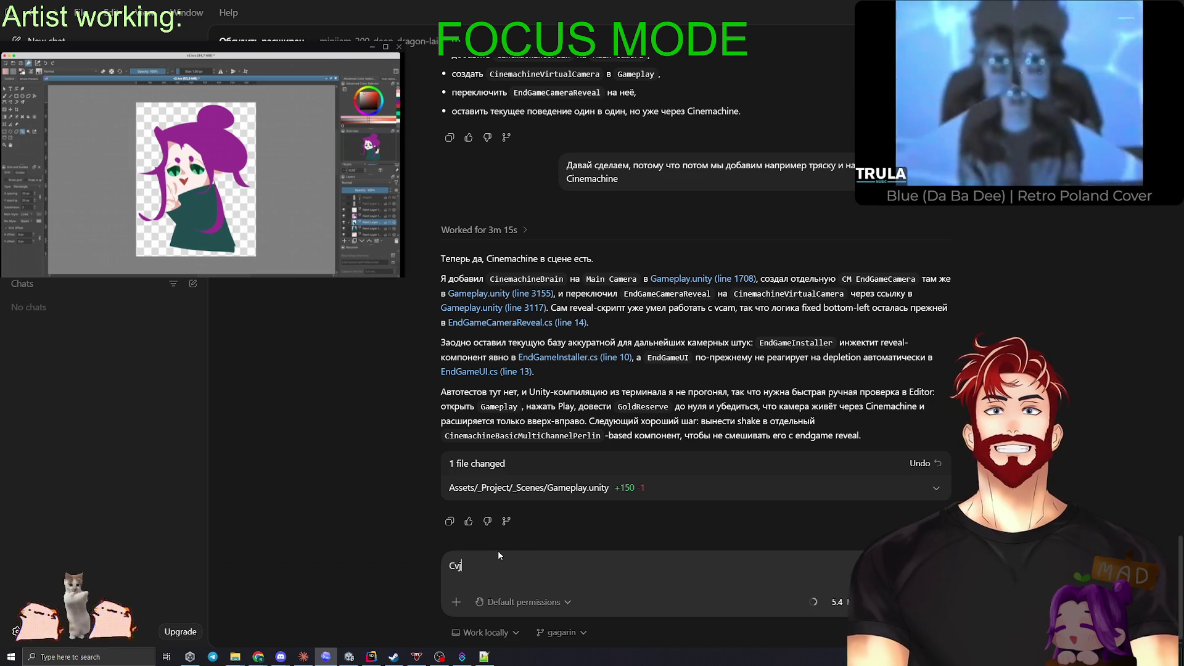
pyautogui.press('BackSpace')
pyautogui.press('BackSpace')
pyautogui.write('Давай')
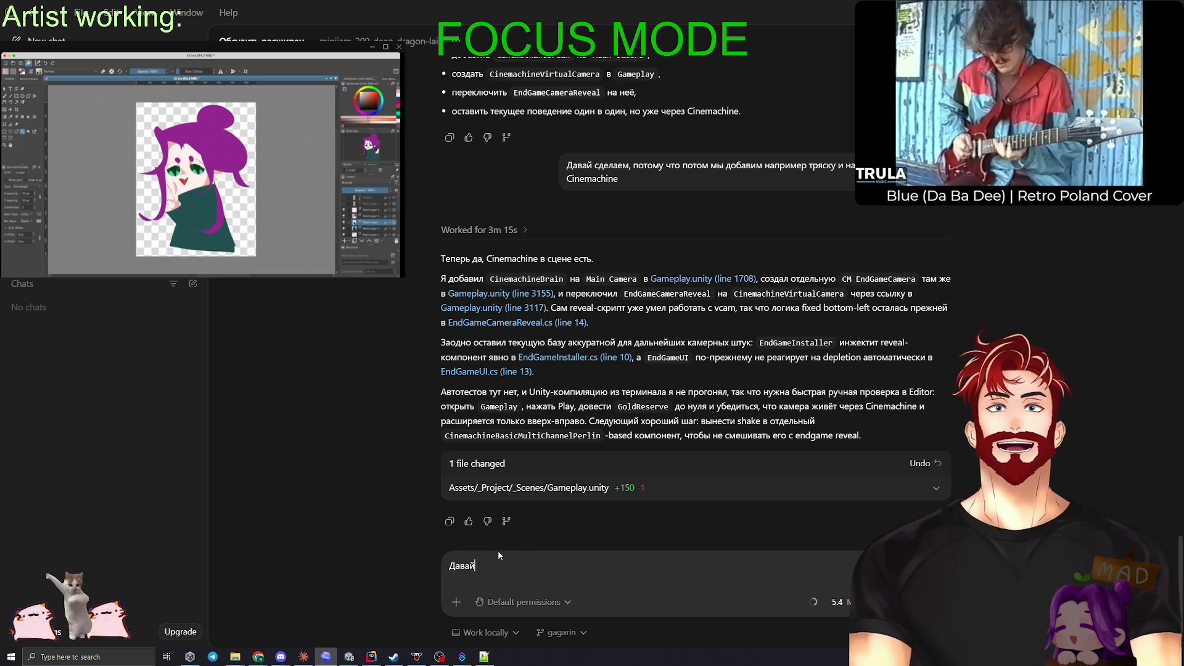
pyautogui.write(' следующее')
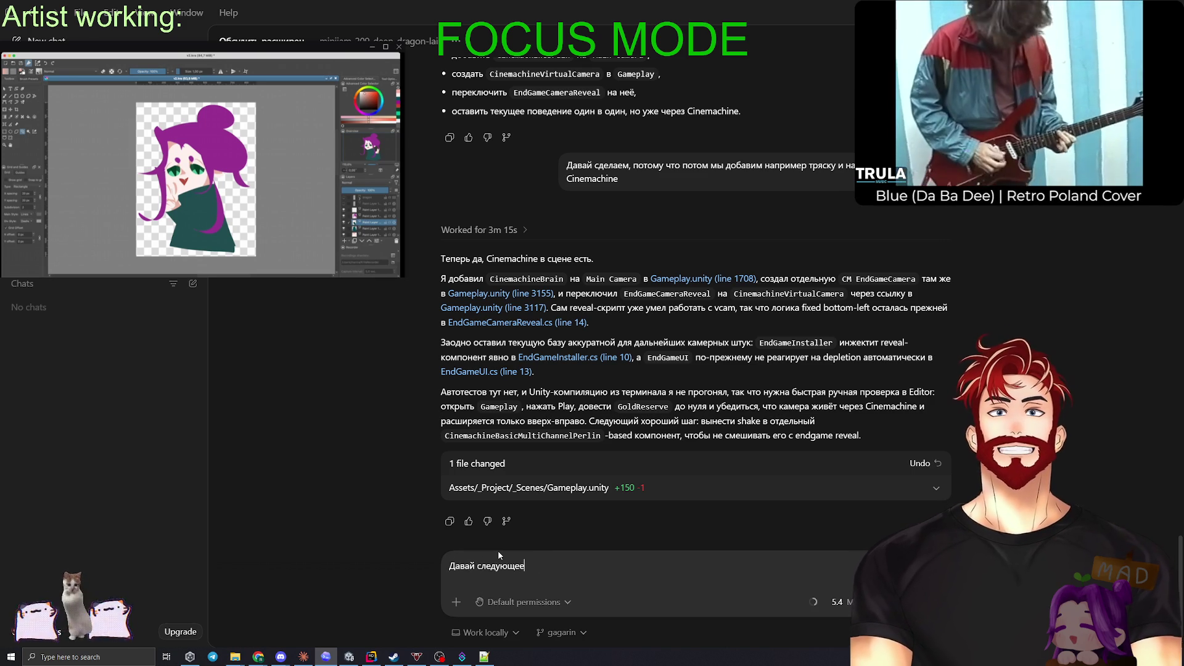
pyautogui.hotkey('ctrl', 'a')
pyautogui.press('BackSpace')
pyautogui.write('давай обсуди')
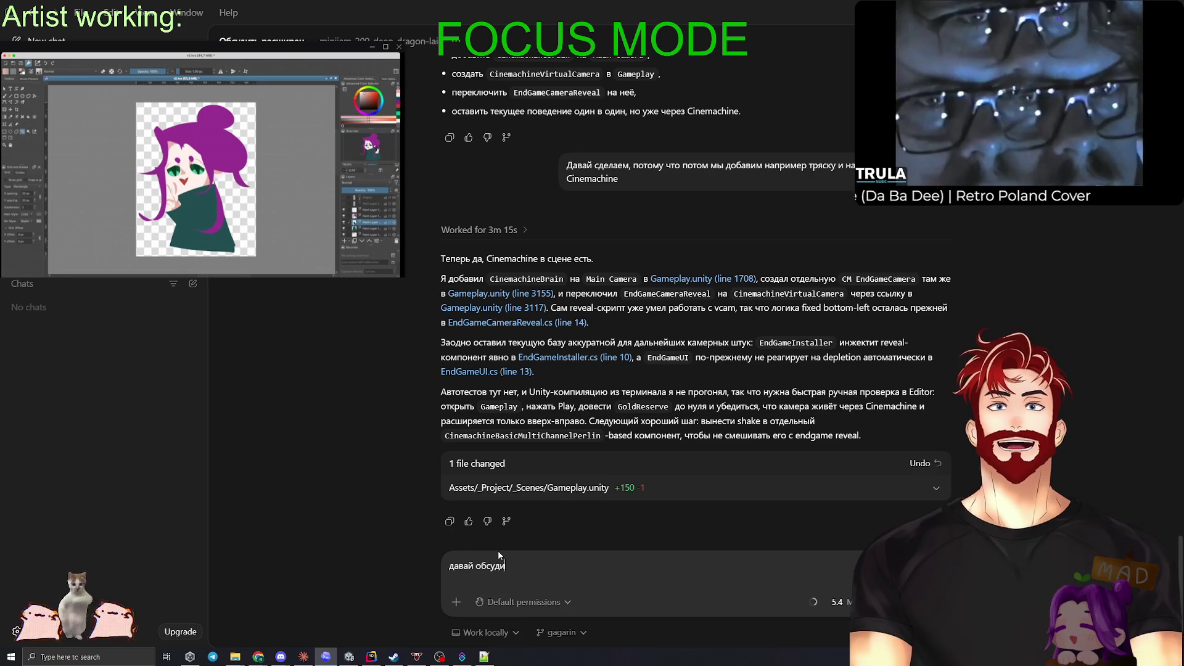
pyautogui.write('м следующее:')
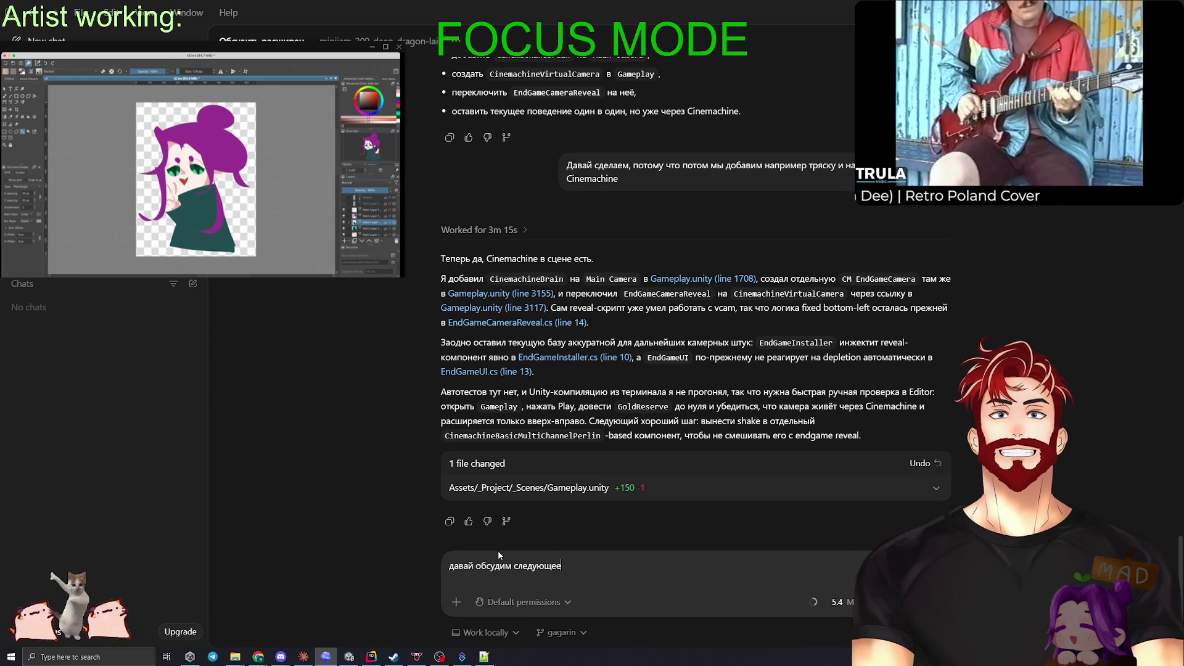
pyautogui.click(455, 602)
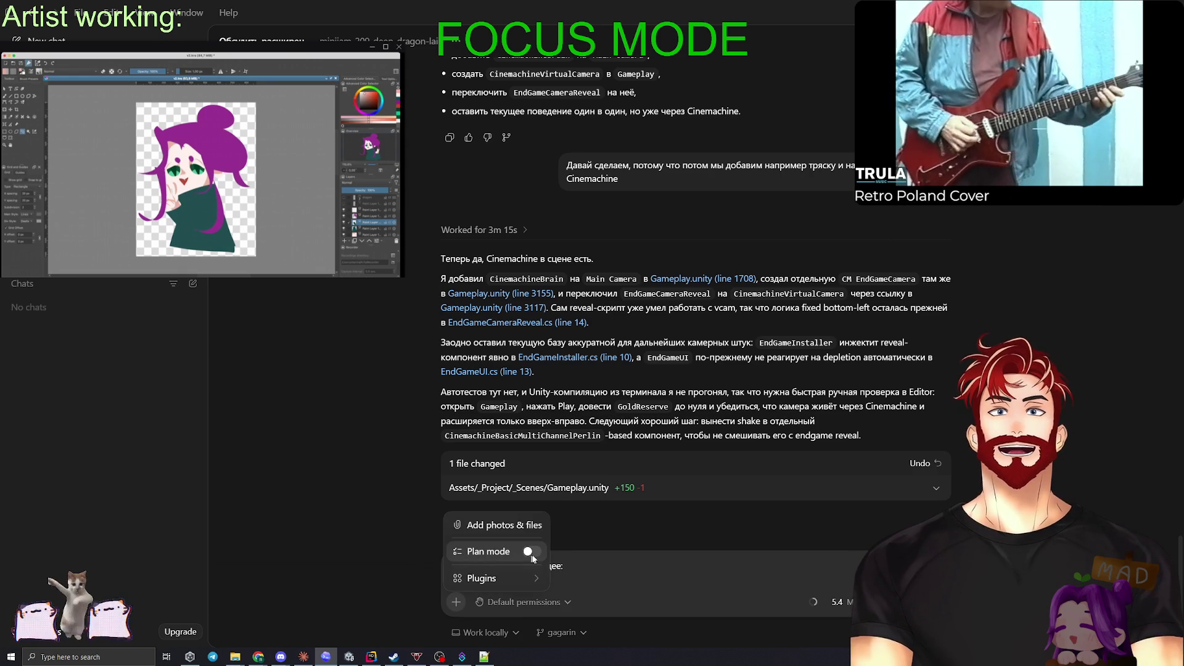
pyautogui.click(533, 553)
pyautogui.click(578, 567)
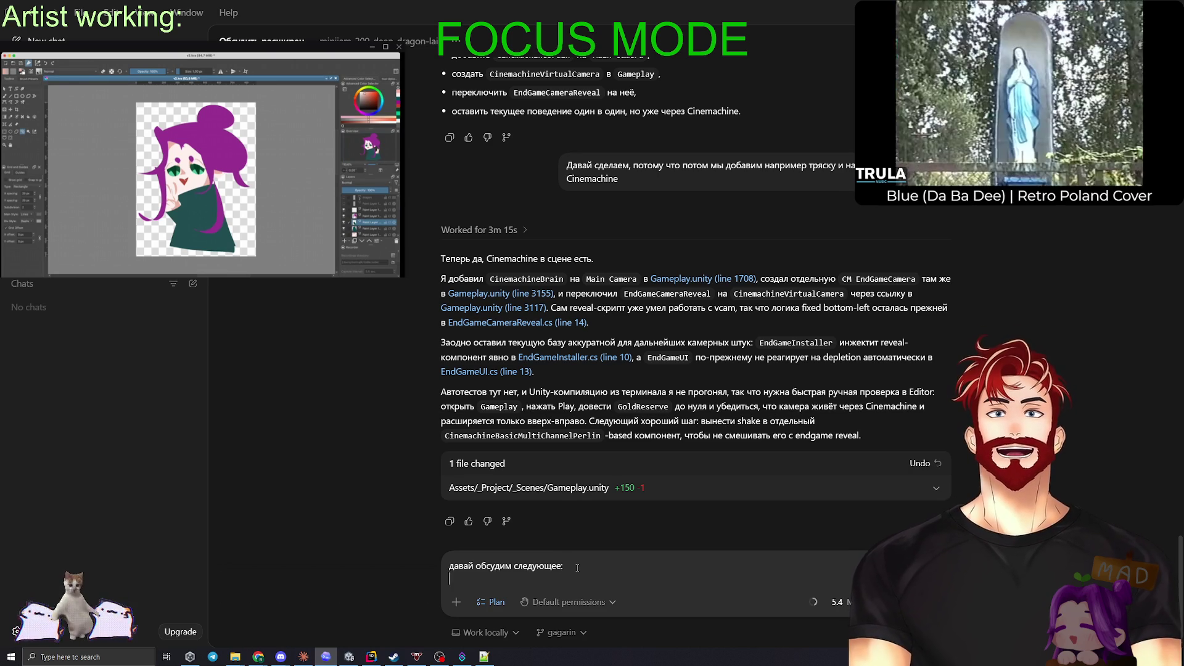
pyautogui.click(575, 566)
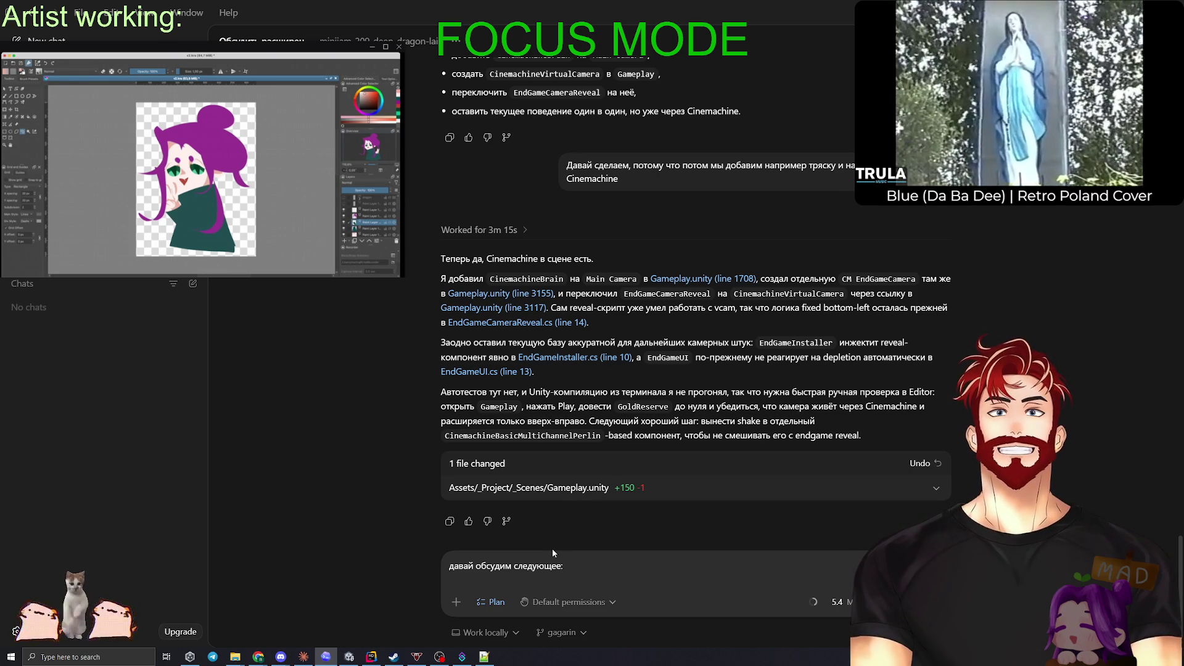
# Step: Request several game stages, each marked by a camera pull-back and ending in EndGameUI, and send it
pyautogui.write('Нам надо сделать несколько')
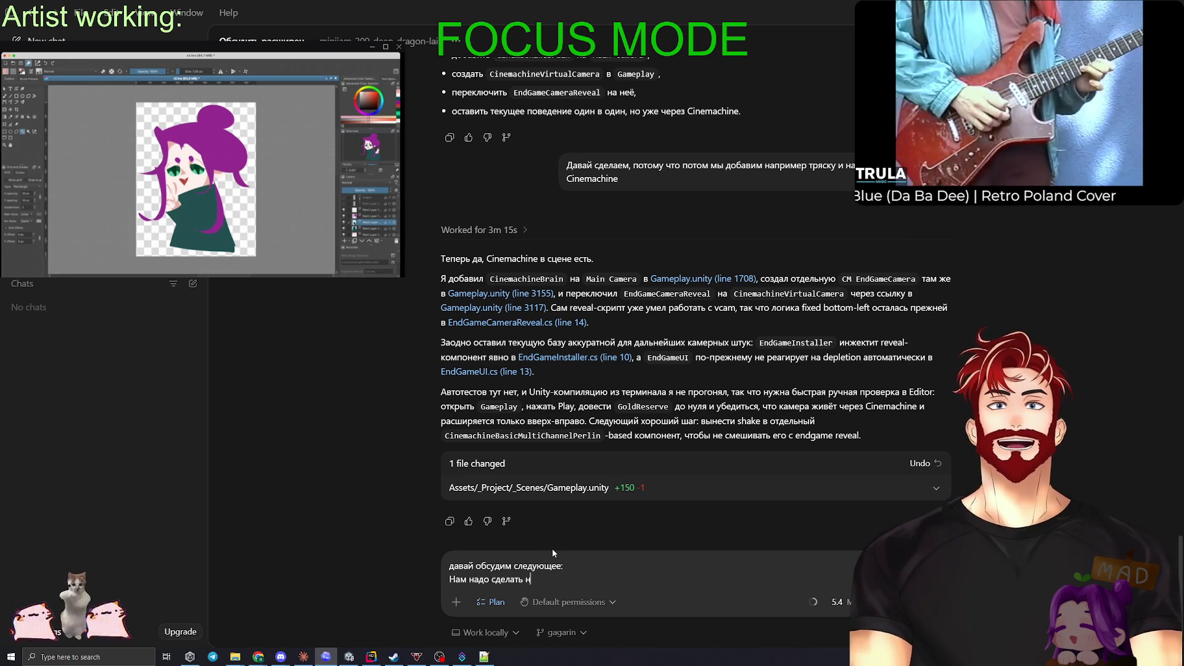
pyautogui.write(' стадий ')
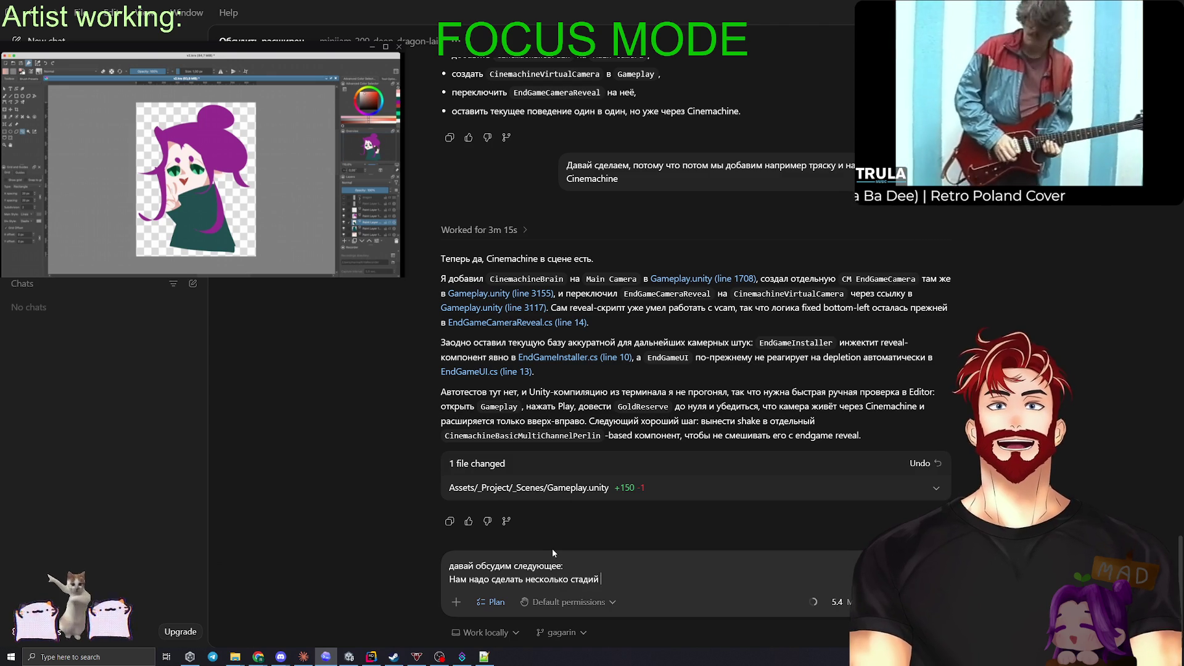
pyautogui.write('игры, ка')
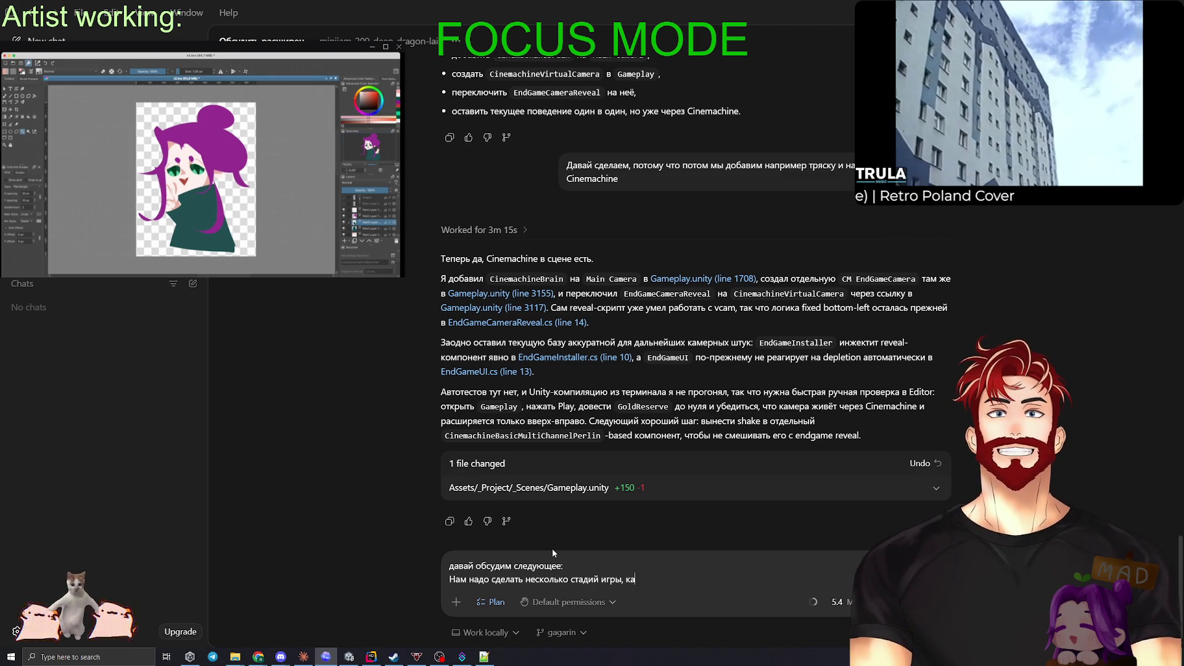
pyautogui.write('ждая знамен')
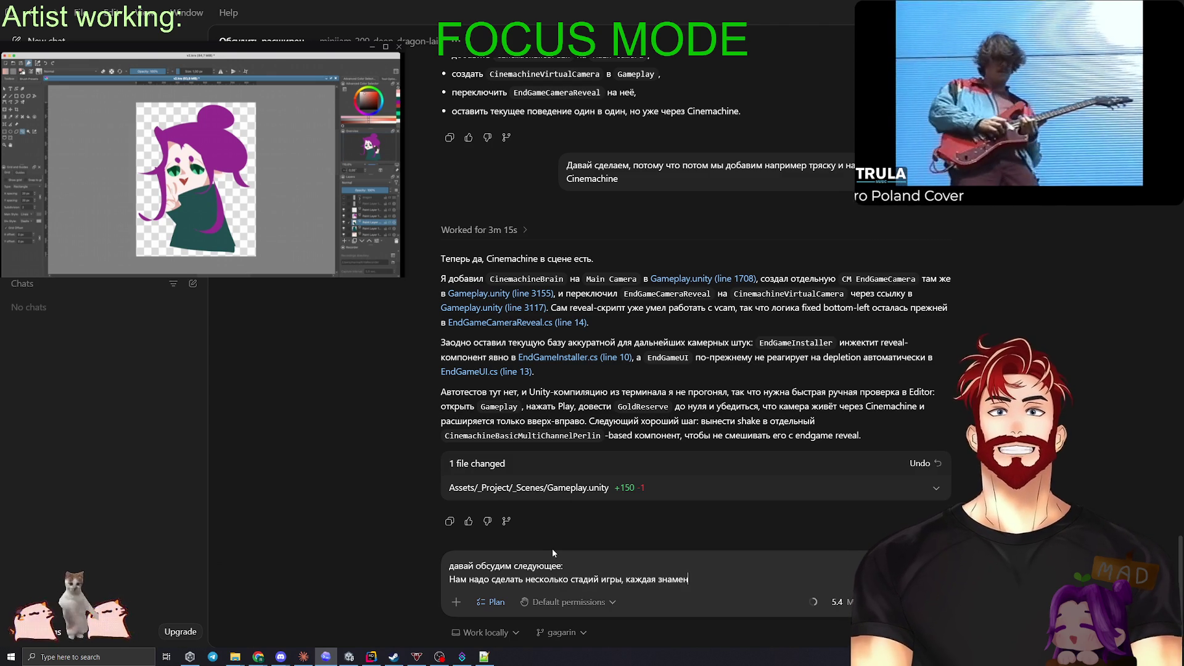
pyautogui.write('уется про от')
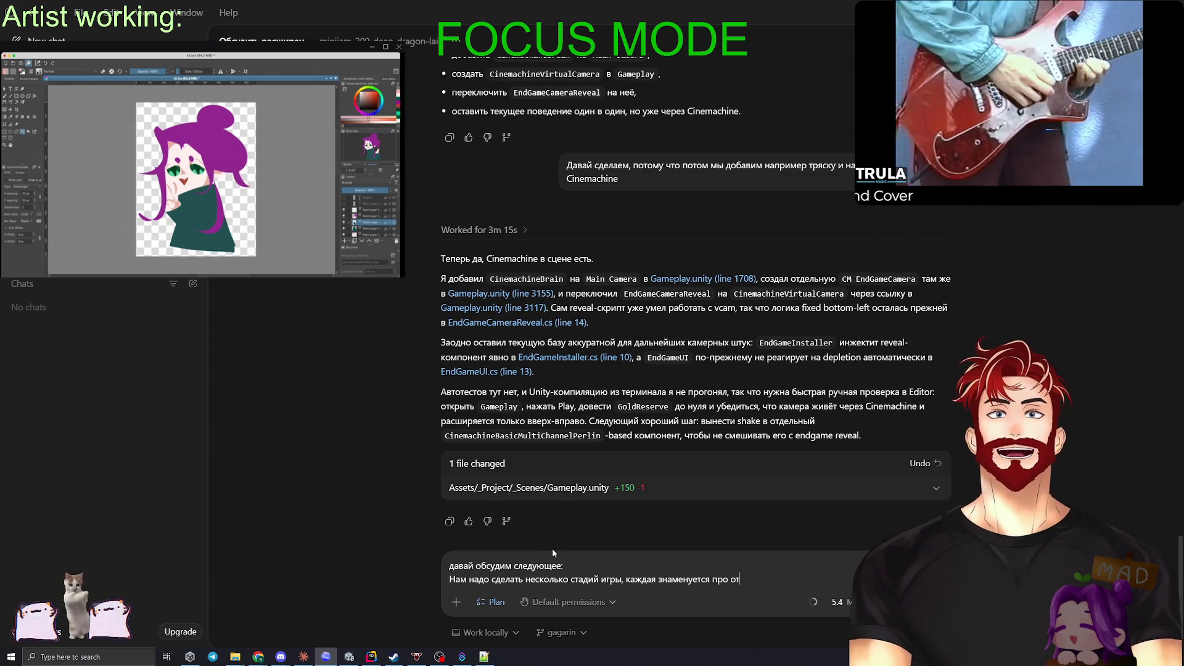
pyautogui.write('ъезд камеры')
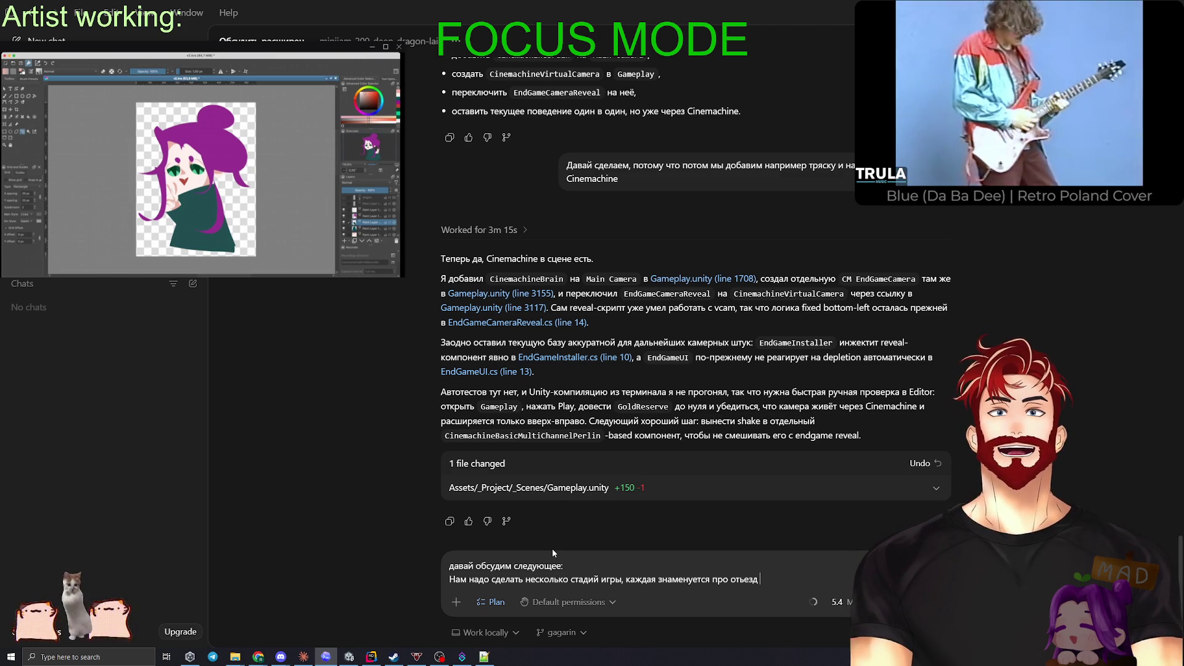
pyautogui.press('BackSpace')
pyautogui.press('BackSpace')
pyautogui.press('BackSpace')
pyautogui.press('BackSpace')
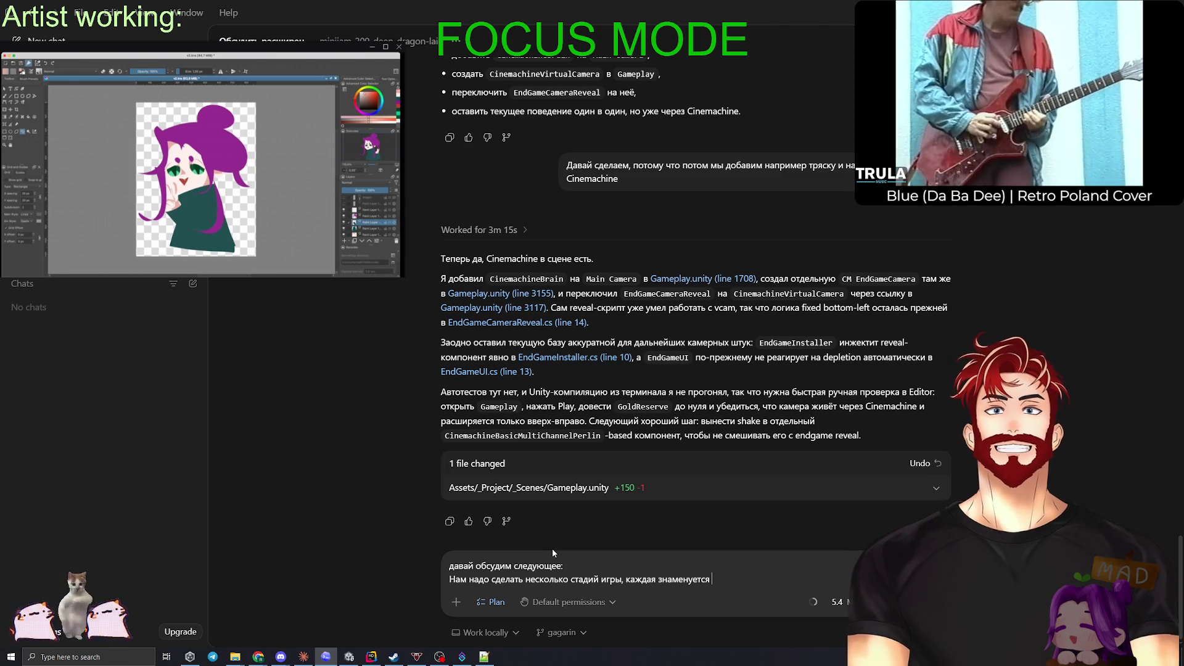
pyautogui.write('отьездом камеры, каждая задаётс')
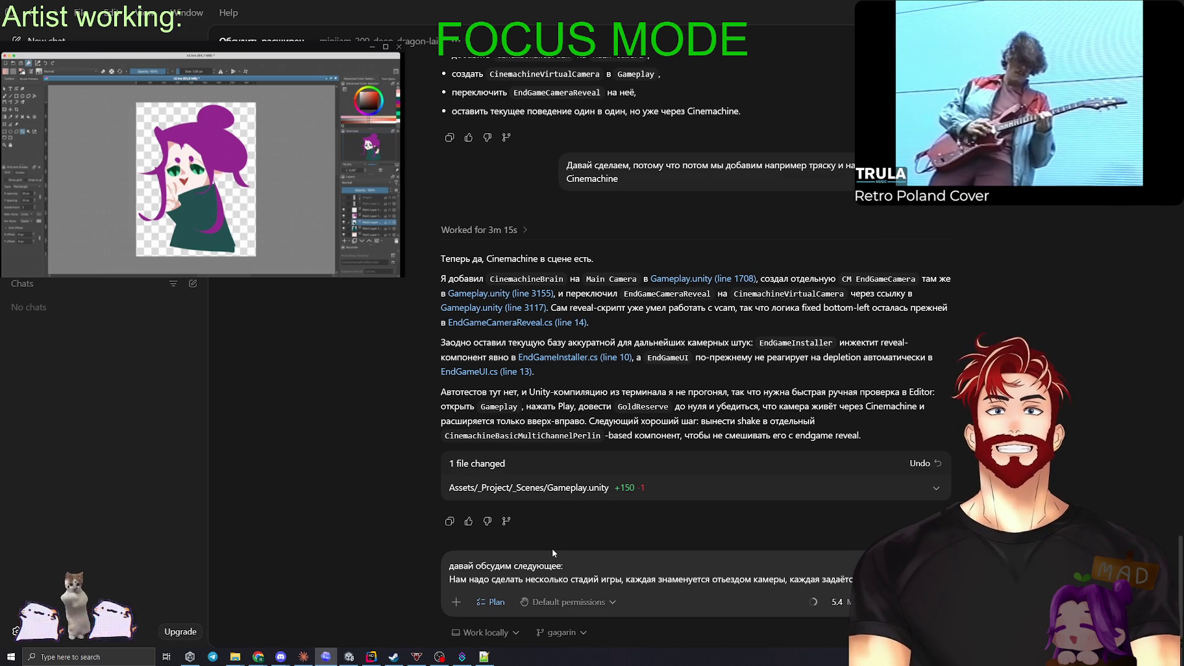
pyautogui.write('аналогии как ты уже сде')
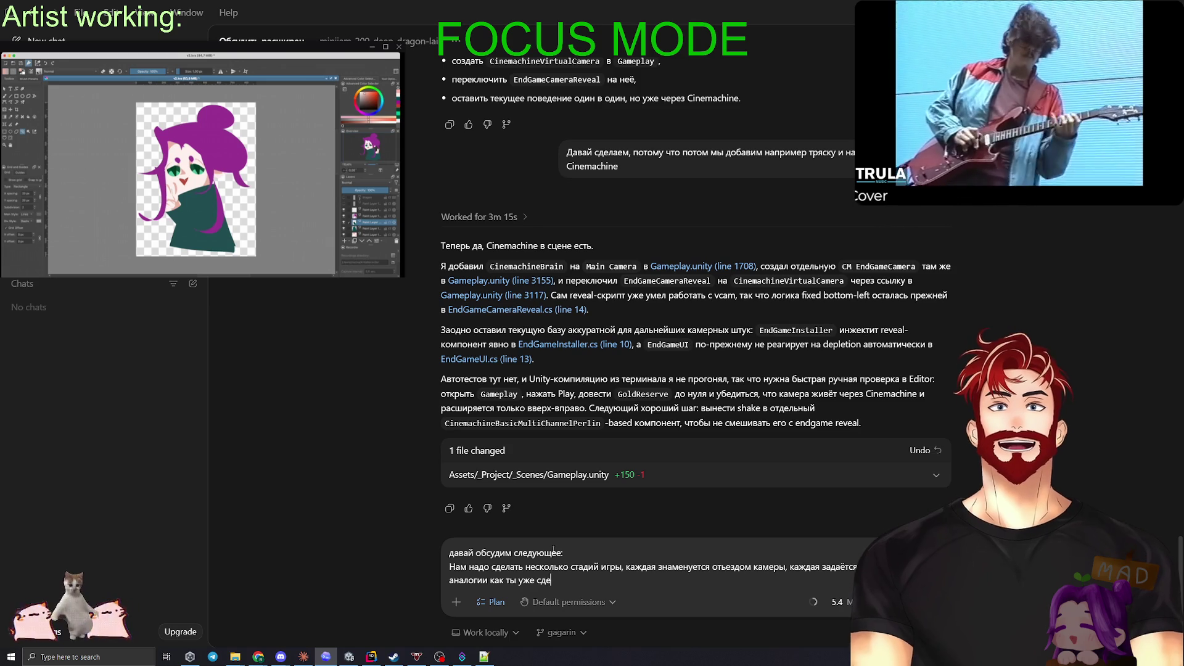
pyautogui.write('лал, но ')
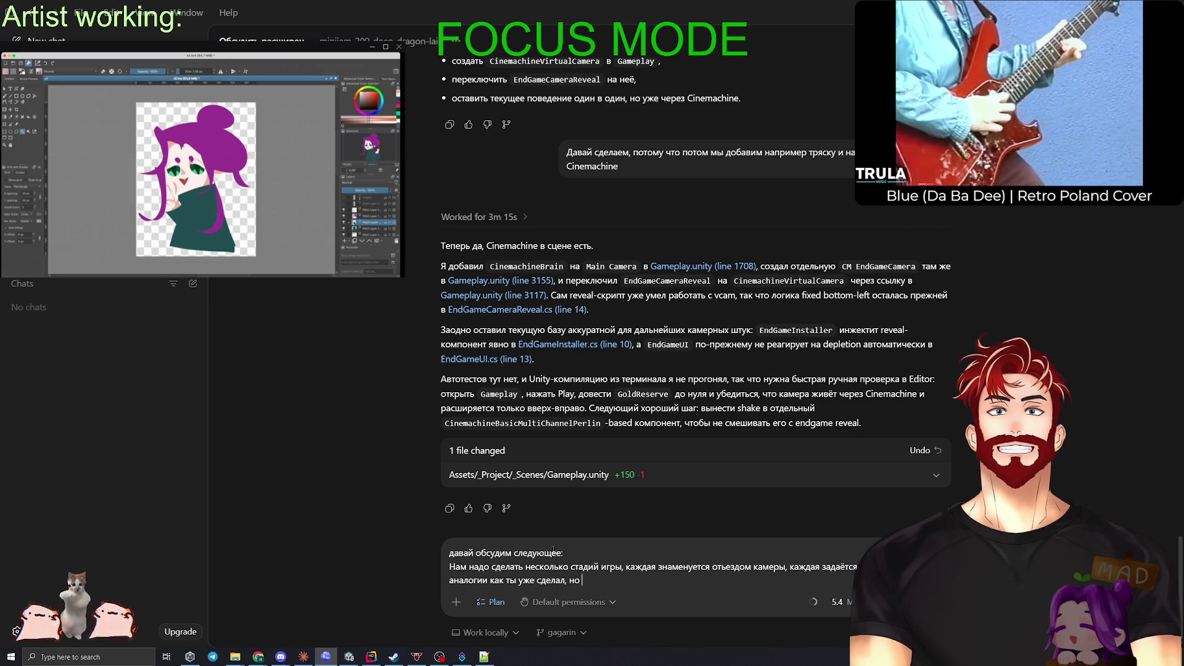
pyautogui.write('для каждой стадии. В финальной стадии мы играем анимацию и')
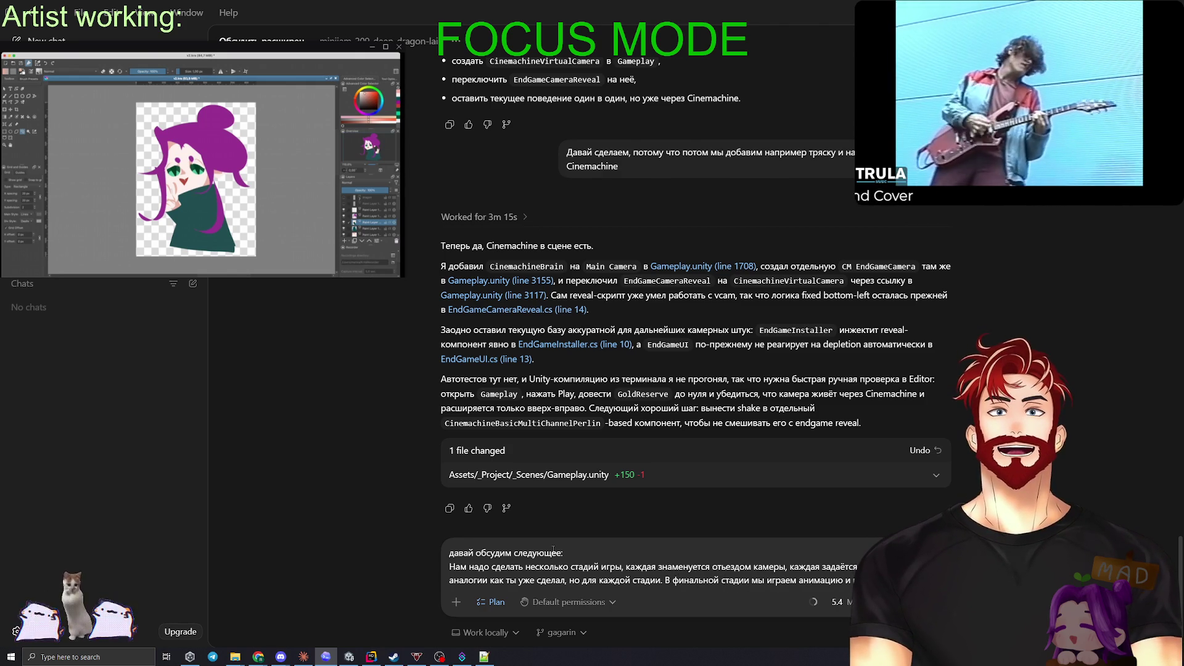
pyautogui.write('EndGameUI.')
pyautogui.hotkey('shift', 'Return')
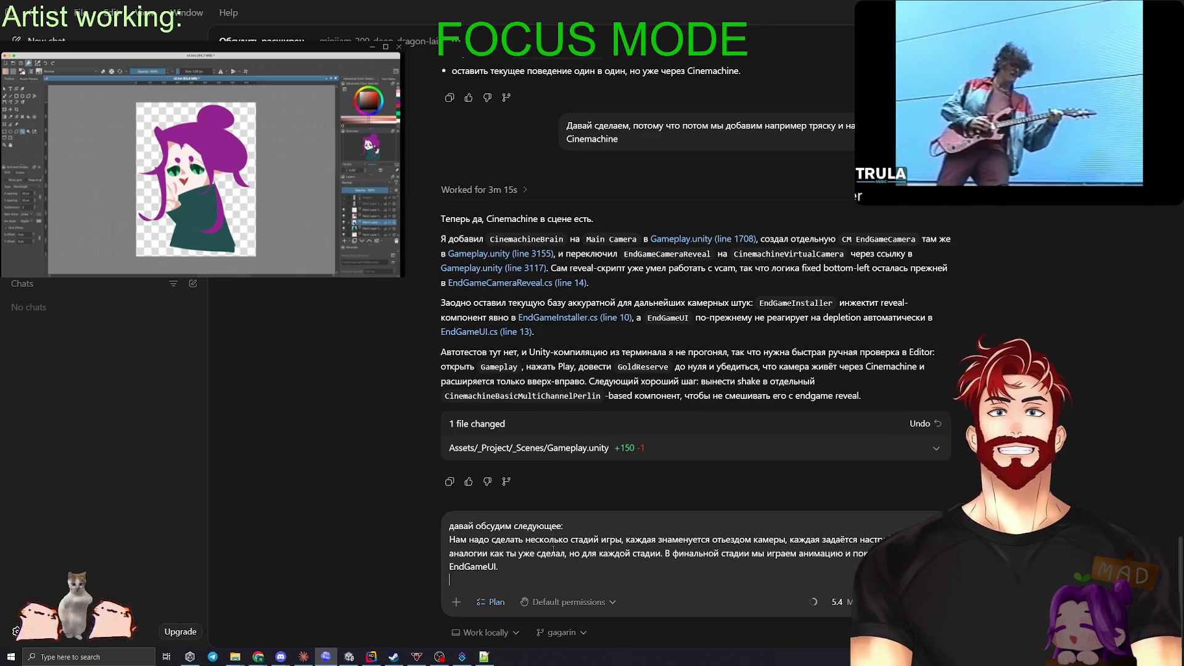
pyautogui.write('Я думаю этим не должна управлять камера, а кто-то должен делать это снаружи.')
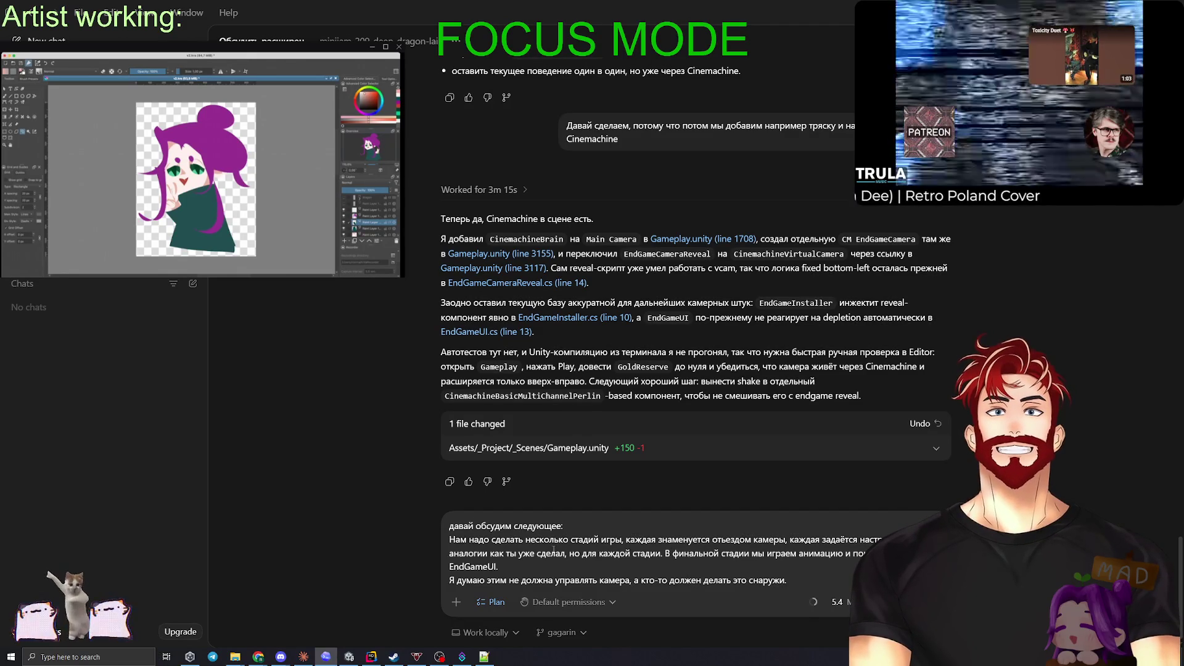
pyautogui.press('Return')
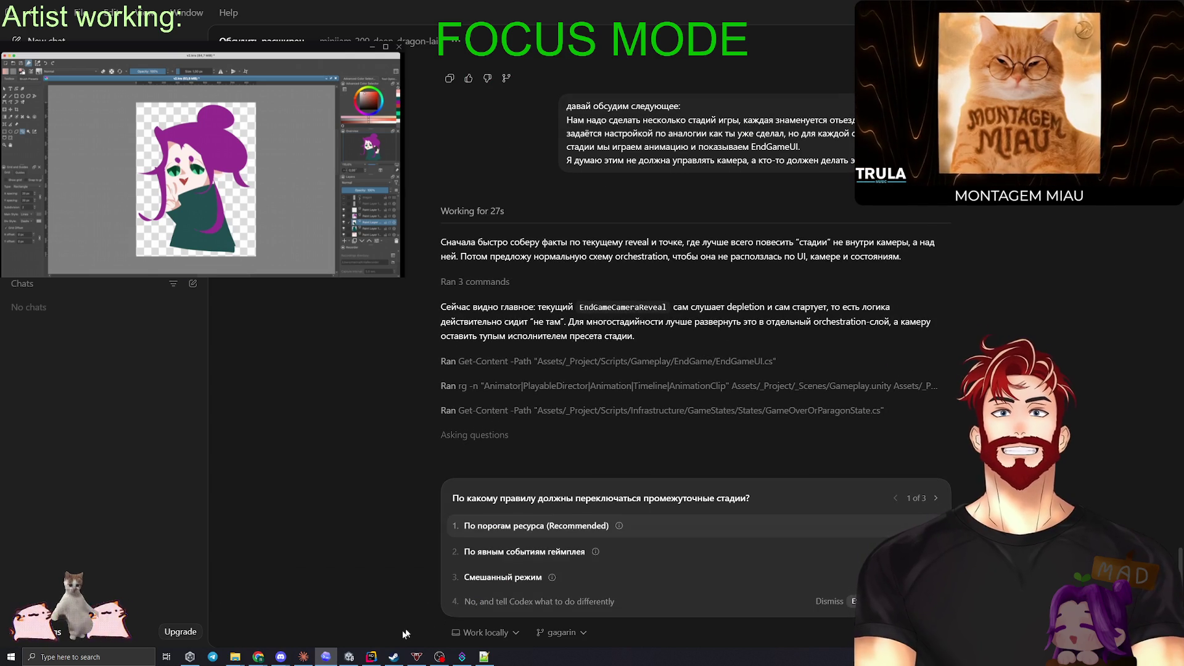
# Step: Switch back to the Unity editor, leaving Codex's stage-switching question unanswered
pyautogui.hotkey('alt', 'Tab')
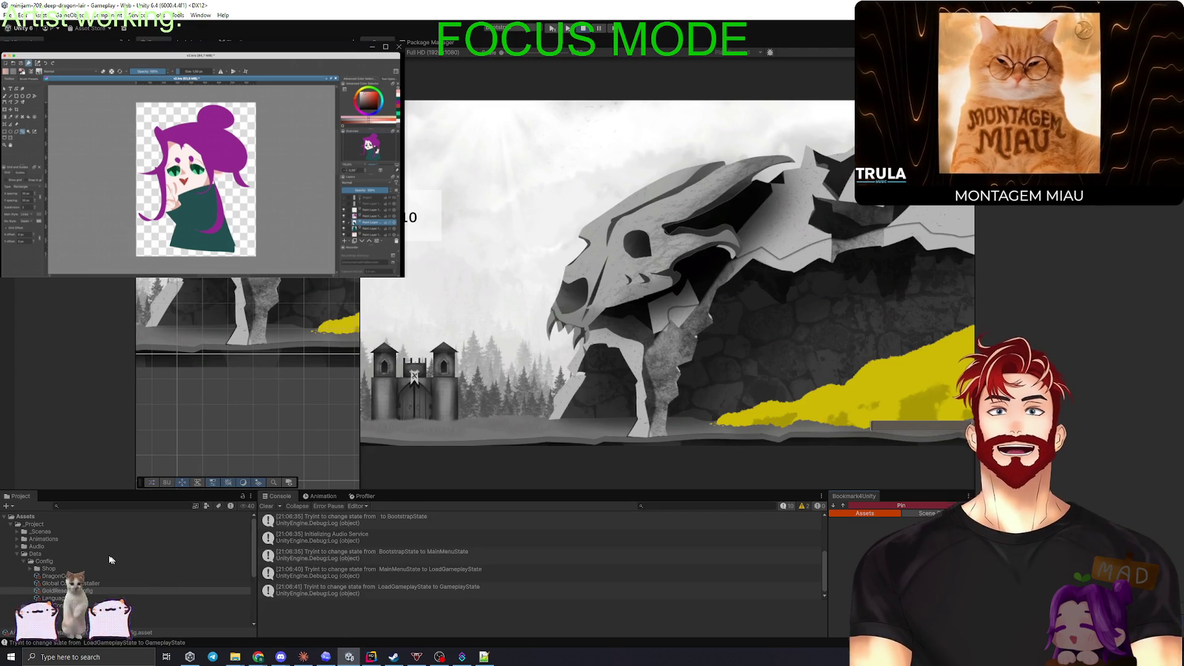
# Step: Select the DragonConfig asset, then open UnitService.cs in Rider via a 'Unitser' search
pyautogui.click(62, 576)
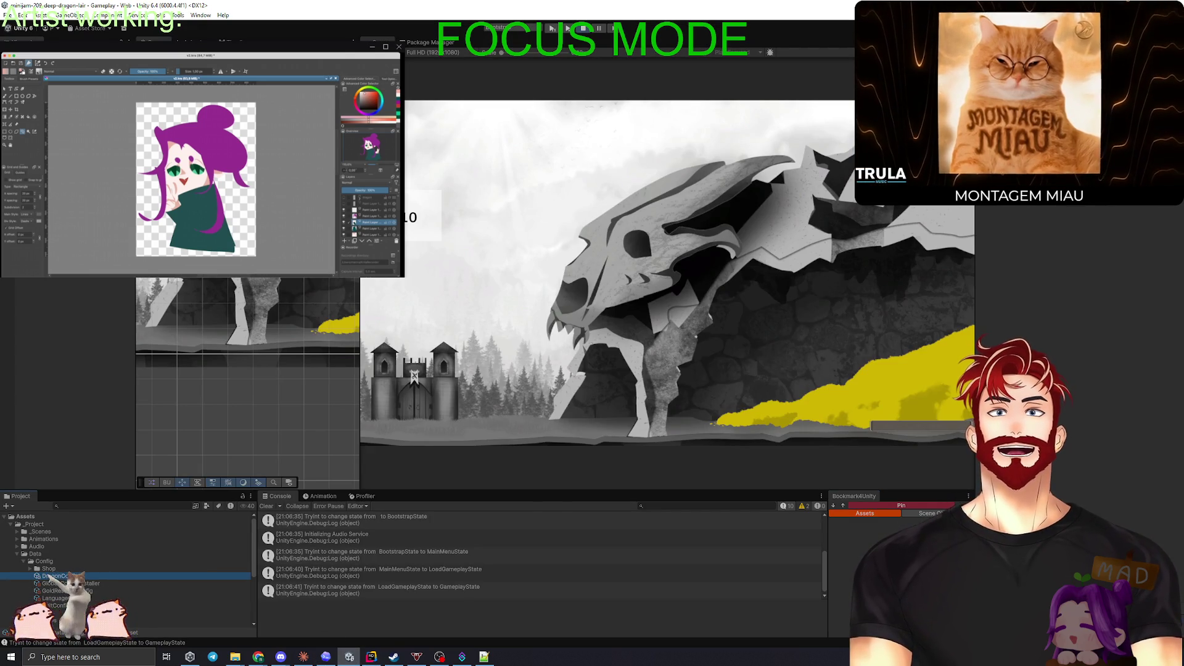
pyautogui.click(373, 662)
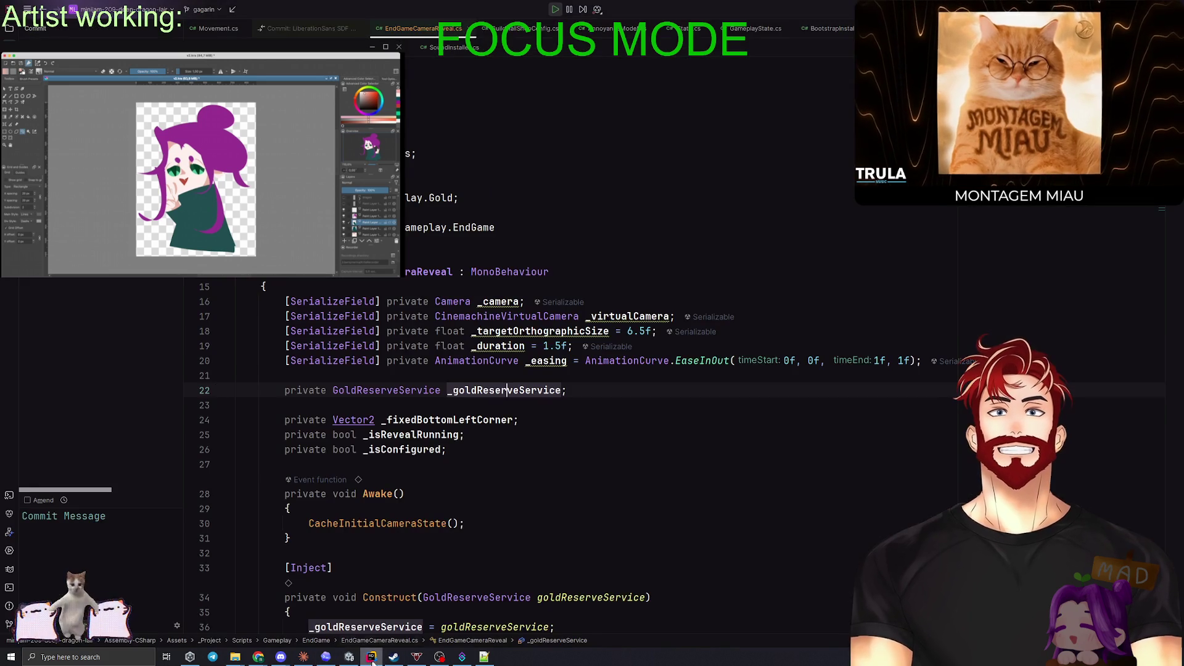
pyautogui.hotkey('ctrl', 'e')
pyautogui.write('Гтшеыук')
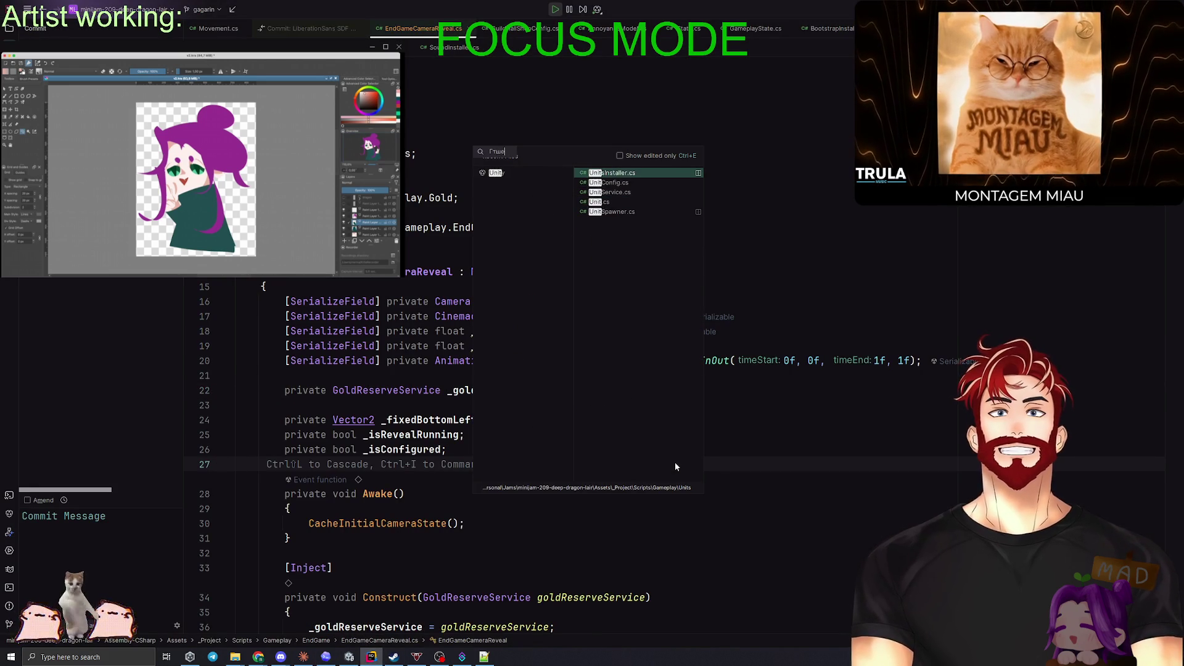
pyautogui.click(629, 173)
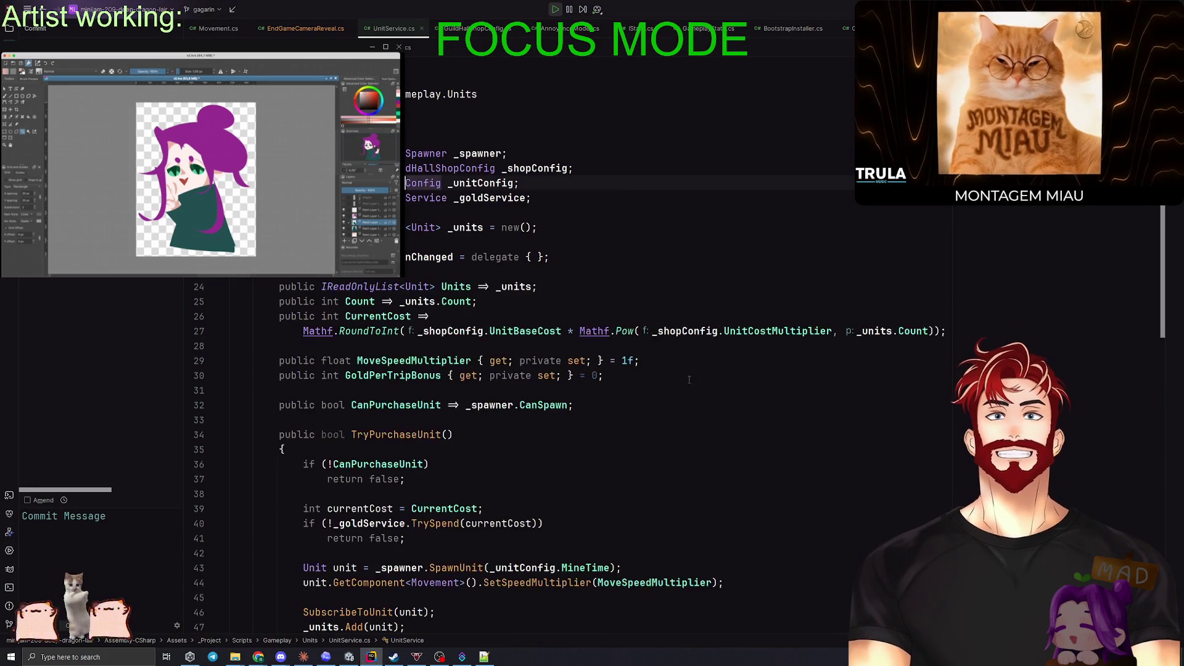
# Step: Review TryPurchaseUnit and the CurrentCost formula using UnitBaseCost and UnitCostMultiplier, then return to Unity
pyautogui.scroll(-2, 753, 381)
pyautogui.click(406, 375)
pyautogui.scroll(-5, 654, 352)
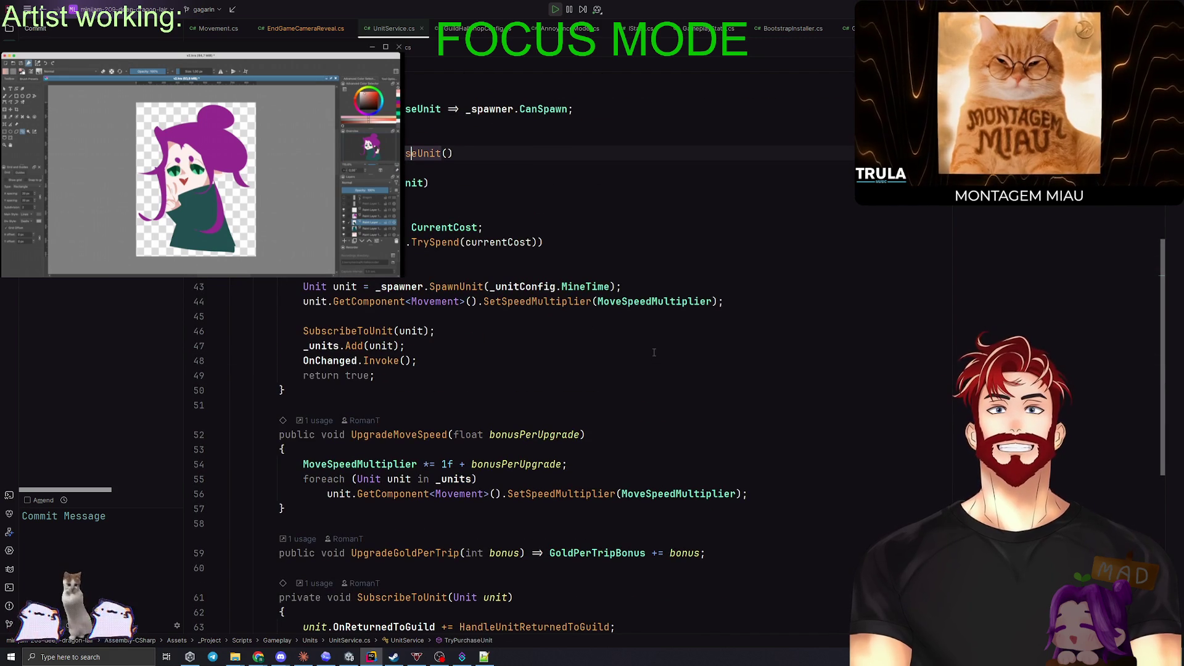
pyautogui.scroll(-1, 653, 352)
pyautogui.scroll(2, 437, 268)
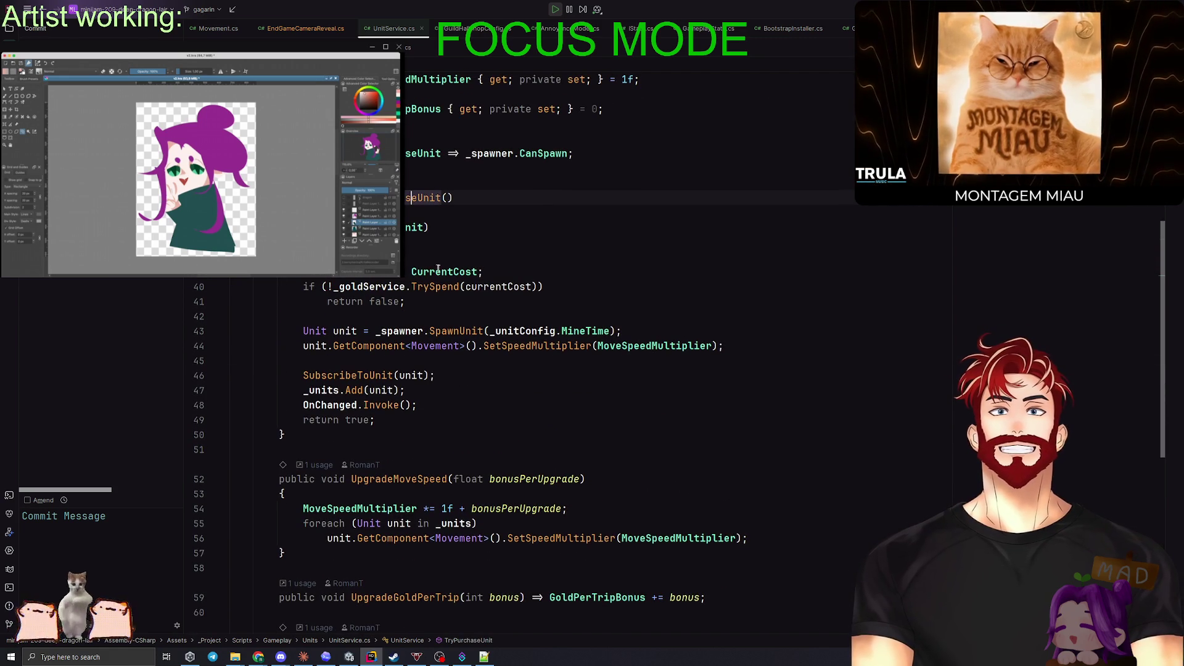
pyautogui.click(373, 275)
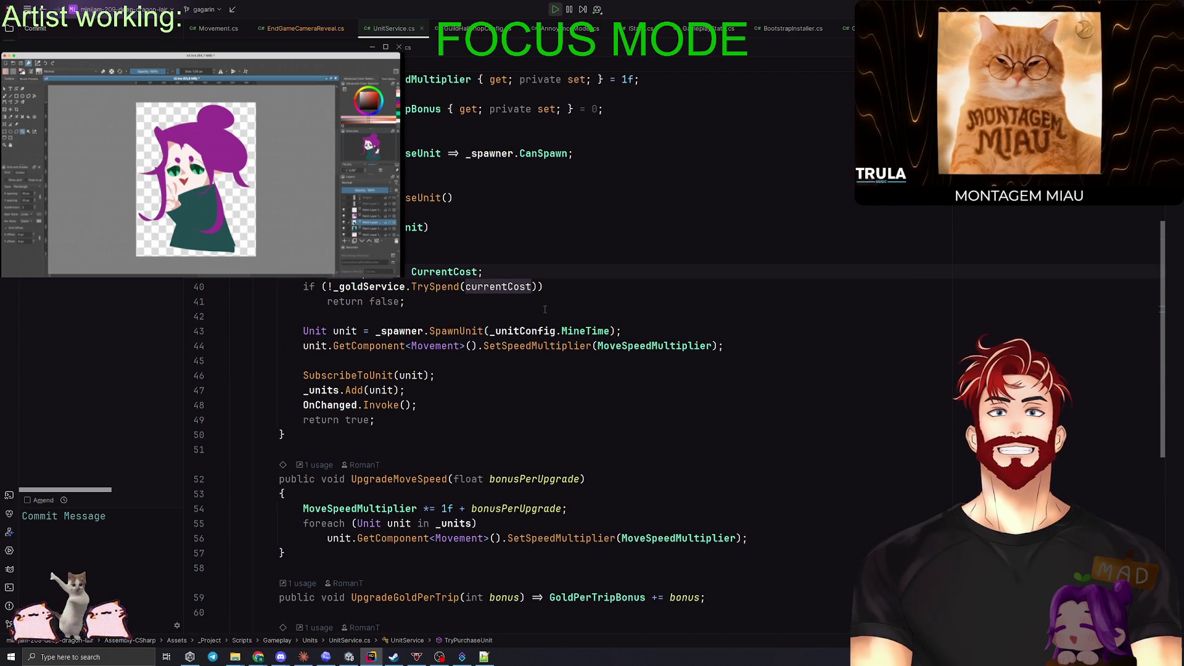
pyautogui.scroll(3, 545, 309)
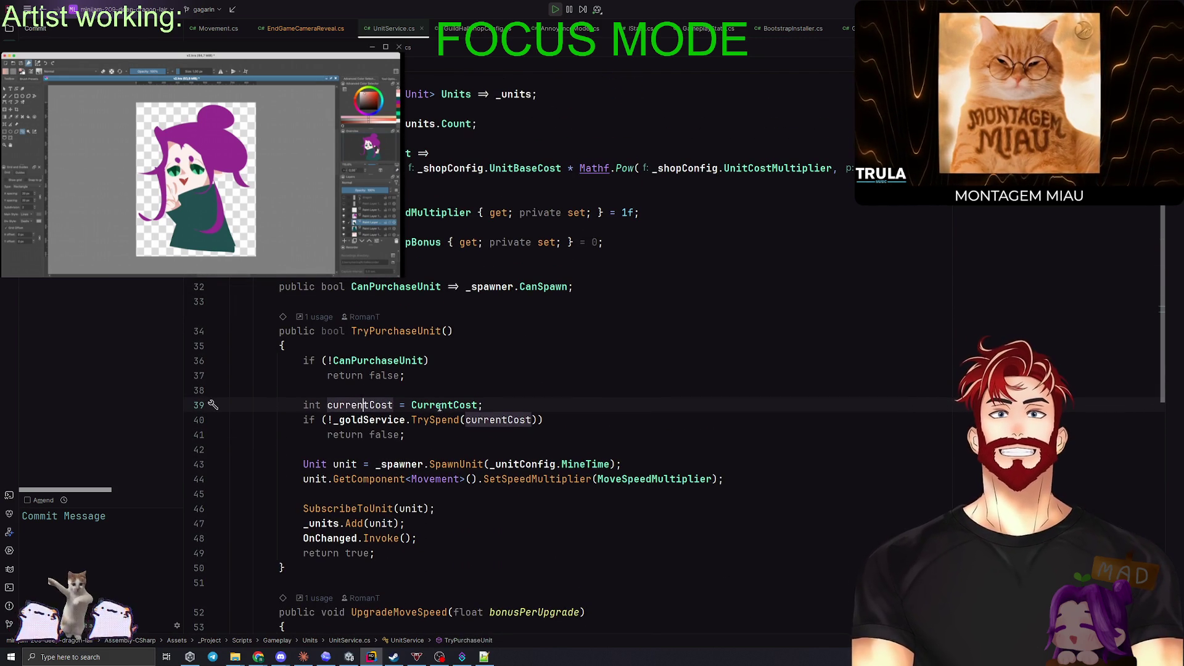
pyautogui.click(444, 405)
pyautogui.scroll(3, 356, 282)
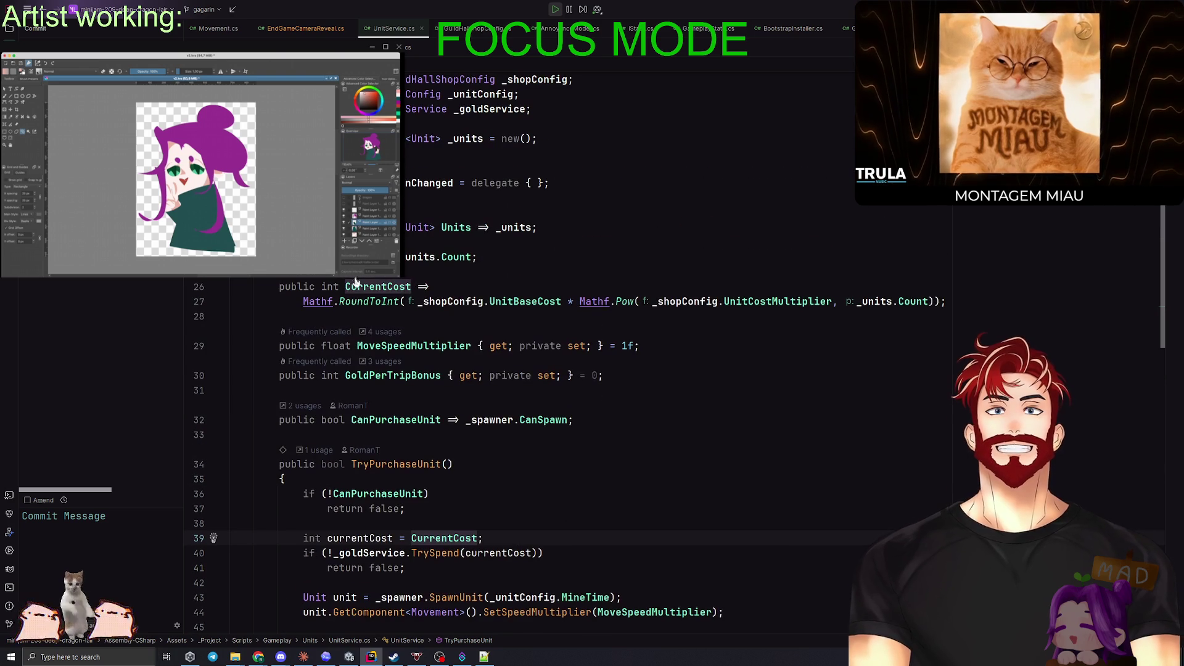
pyautogui.click(531, 301)
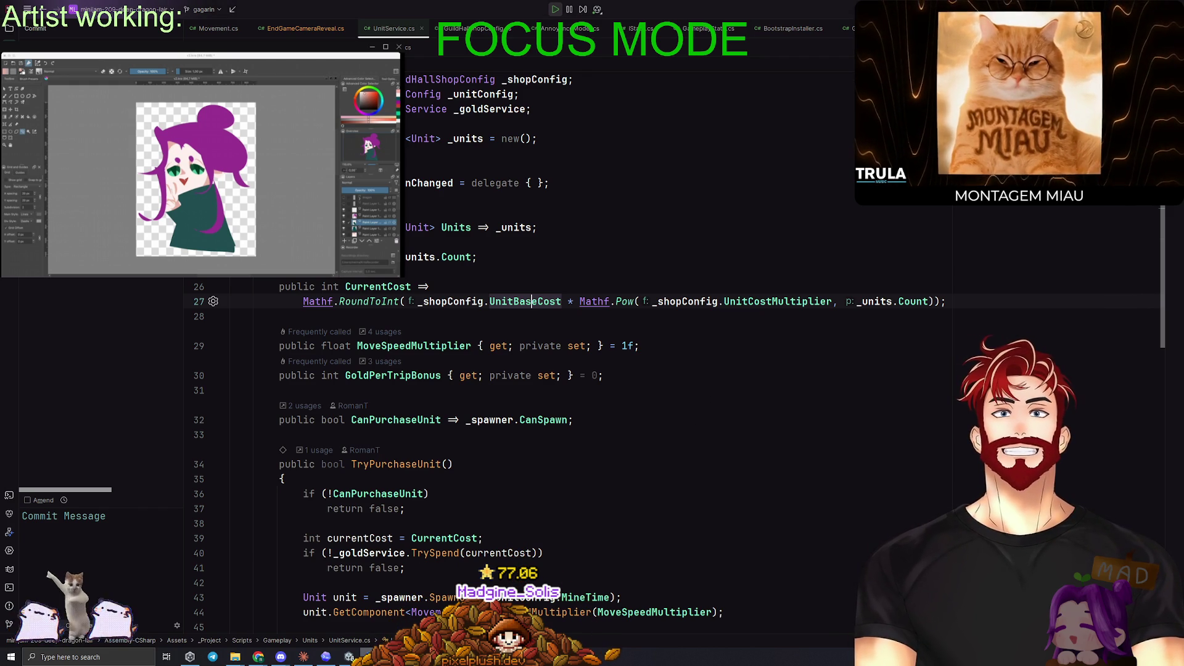
pyautogui.hotkey('alt', 'Tab')
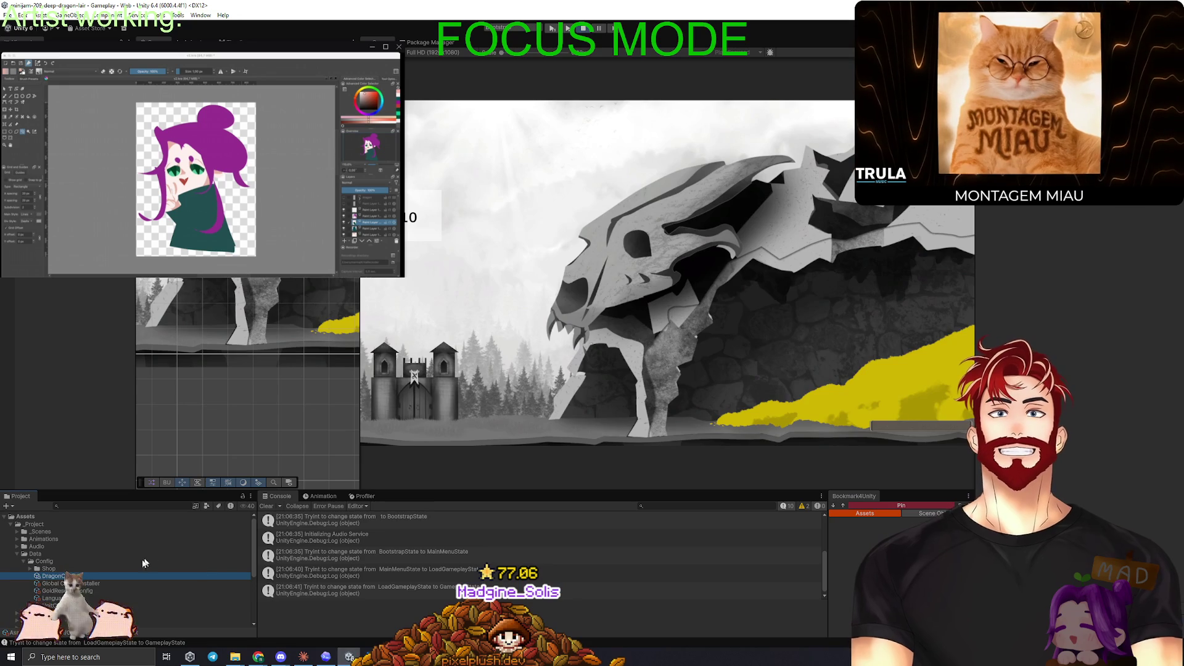
# Step: Check the Guild Hall Shop Config: Buy Unit base cost 20 and cost multiplier 2
pyautogui.click(30, 568)
pyautogui.click(61, 576)
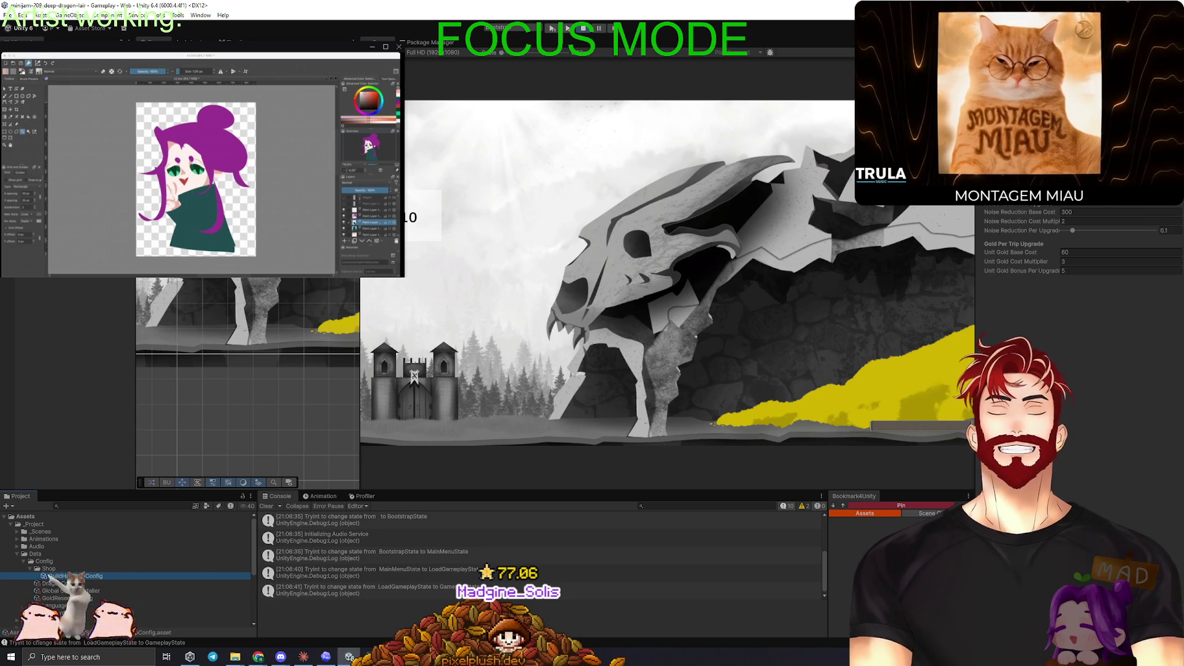
pyautogui.click(1097, 306)
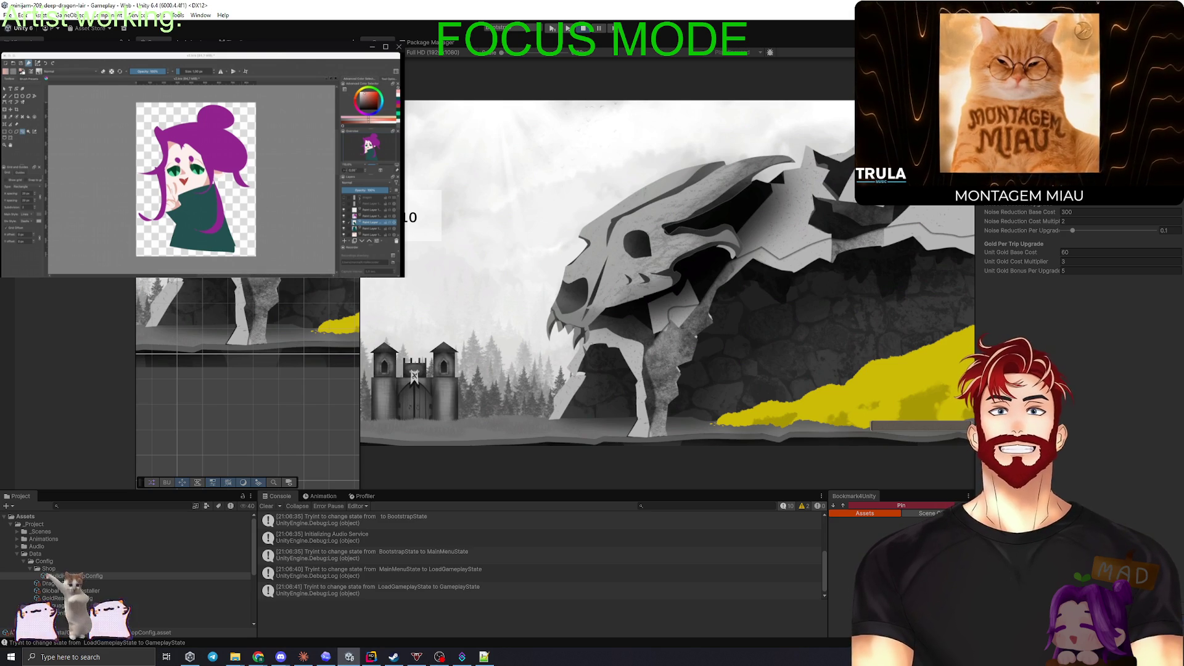
pyautogui.click(1075, 149)
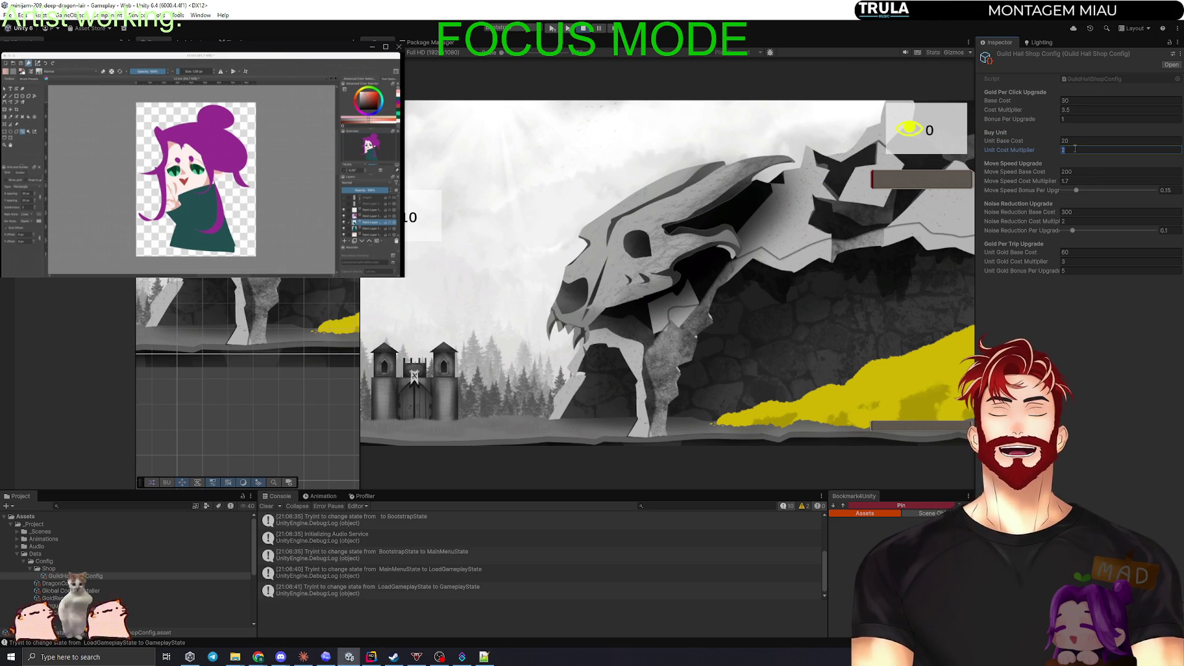
pyautogui.click(1064, 366)
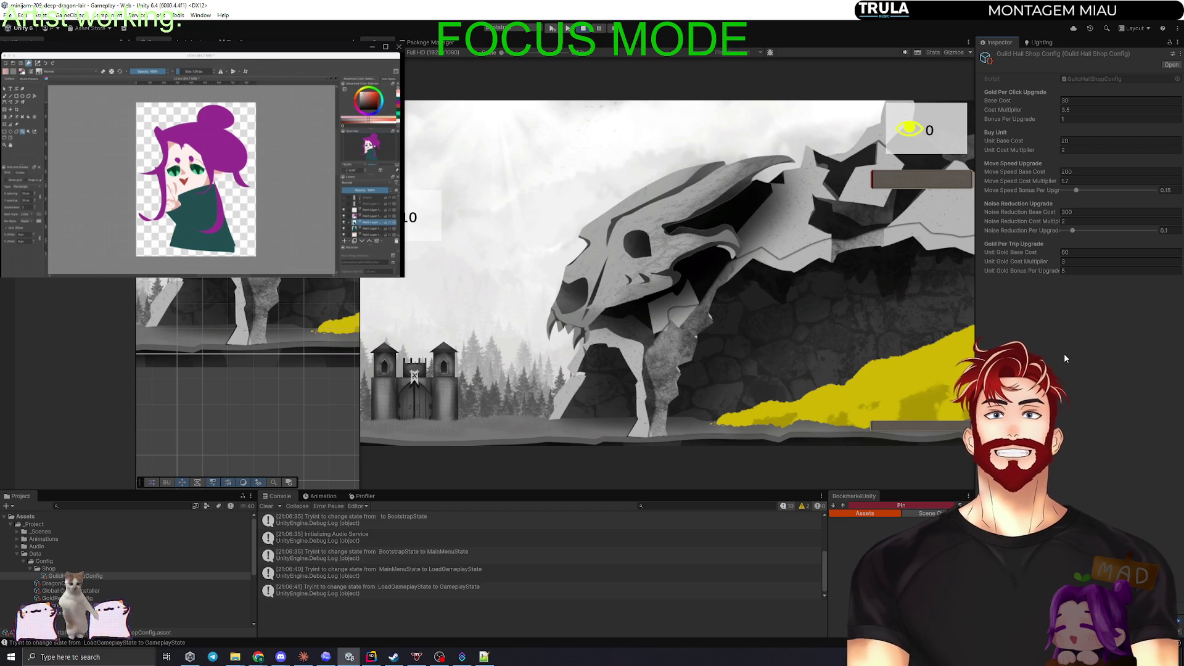
pyautogui.hotkey('alt', 'Tab')
pyautogui.hotkey('alt', 'Tab')
pyautogui.hotkey('alt', 'Tab')
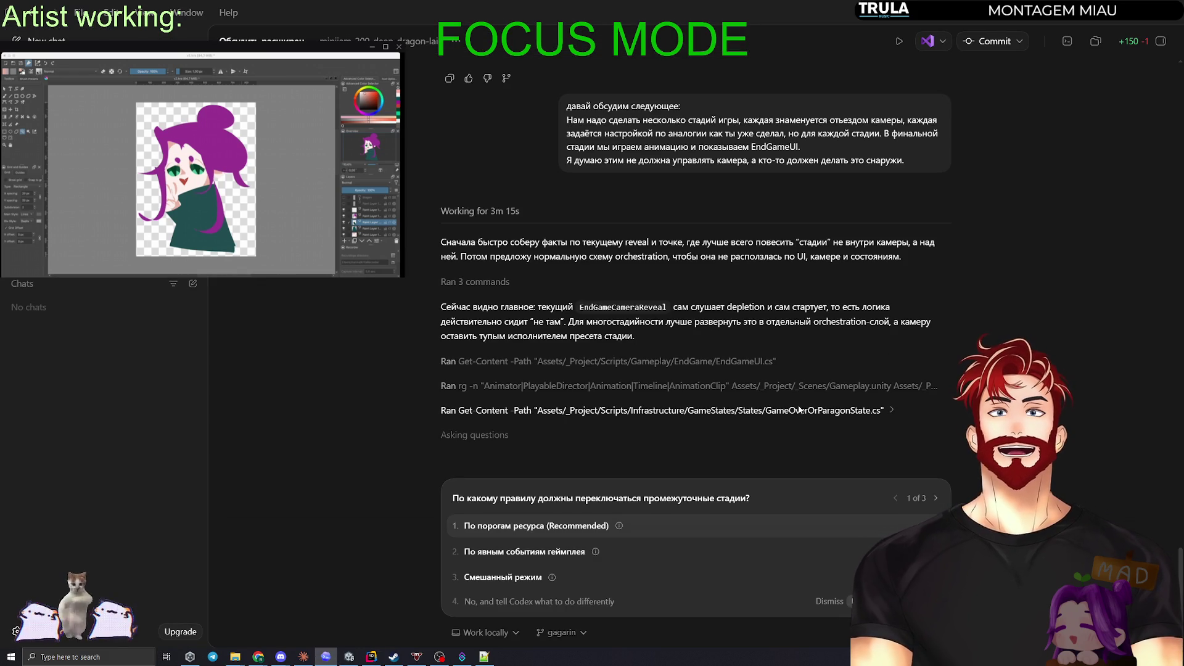
# Step: Write a custom answer: stages switch on onDepleted, gold refills from the config, one stage config with camera sizes and gold
pyautogui.moveTo(619, 528)
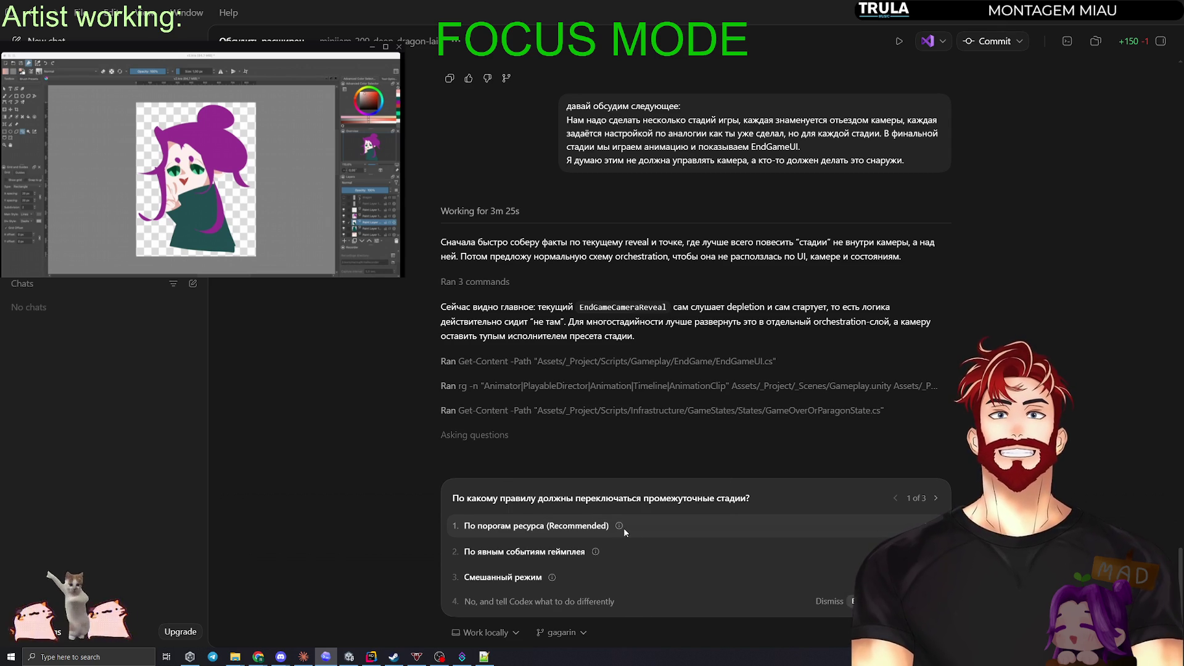
pyautogui.moveTo(598, 551)
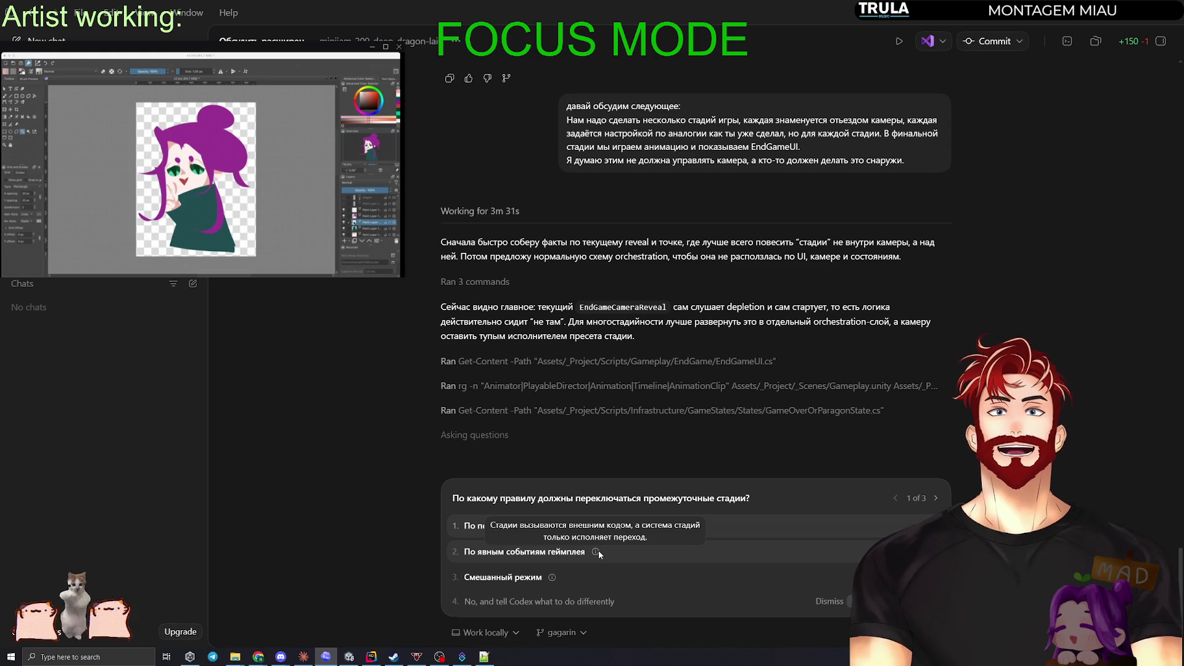
pyautogui.click(544, 598)
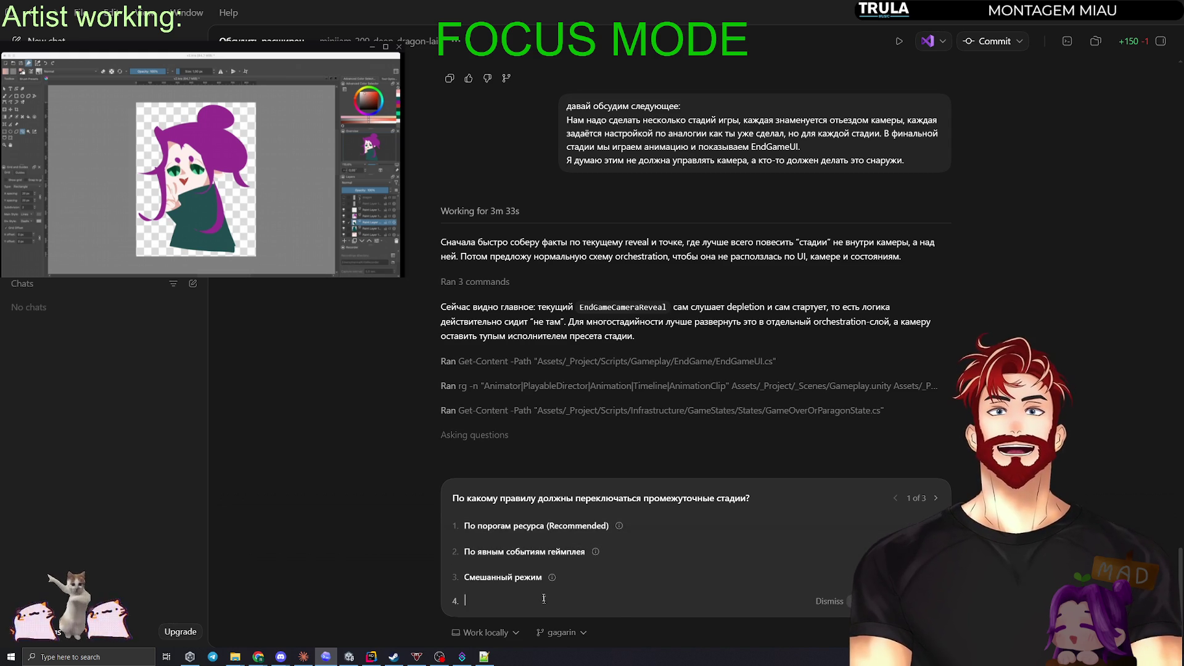
pyautogui.write('dj')
pyautogui.press('BackSpace')
pyautogui.press('BackSpace')
pyautogui.press('BackSpace')
pyautogui.write('вообще по событию')
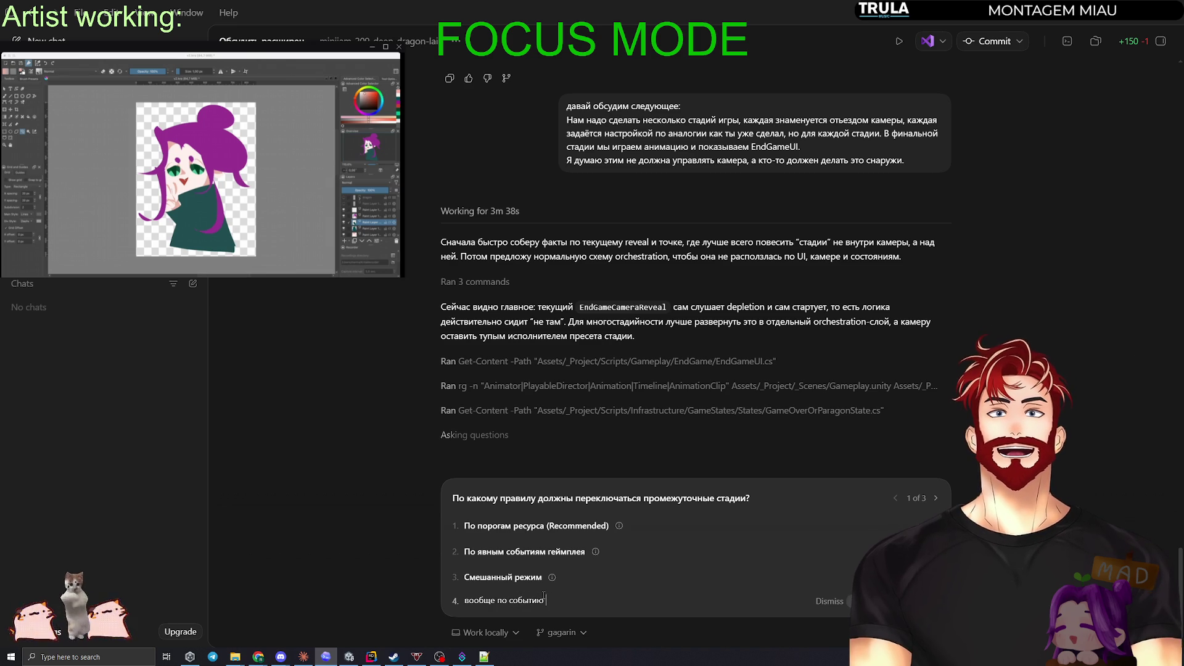
pyautogui.write('onDepleted, а золо')
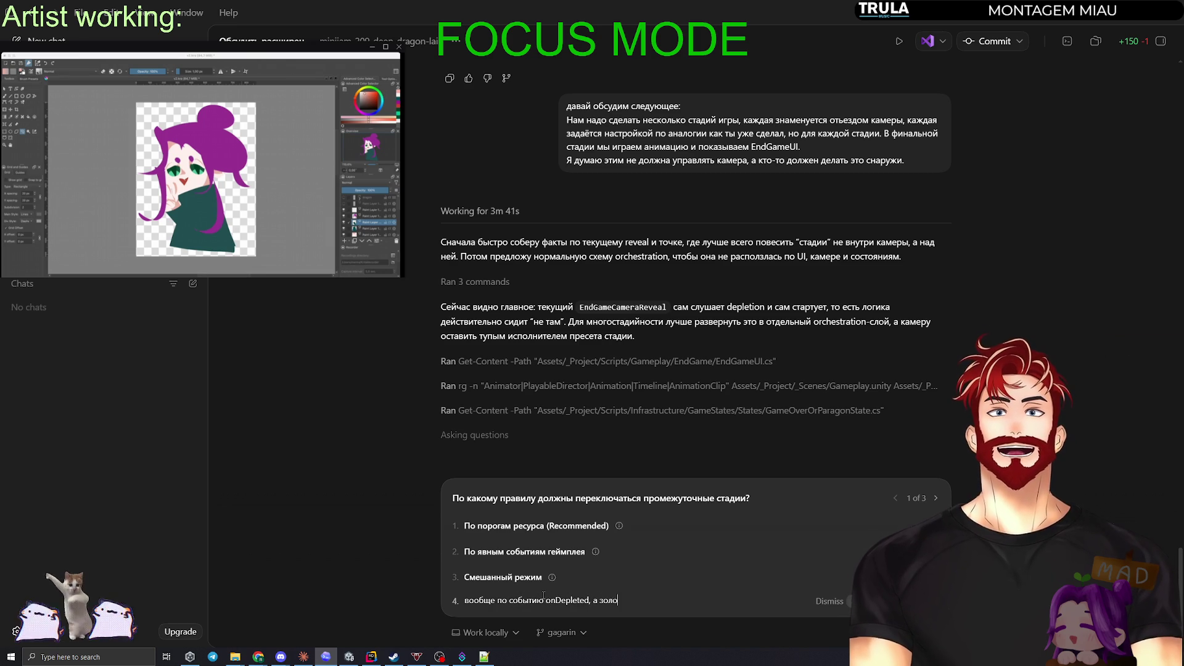
pyautogui.write('то мы заполняем следующим знач')
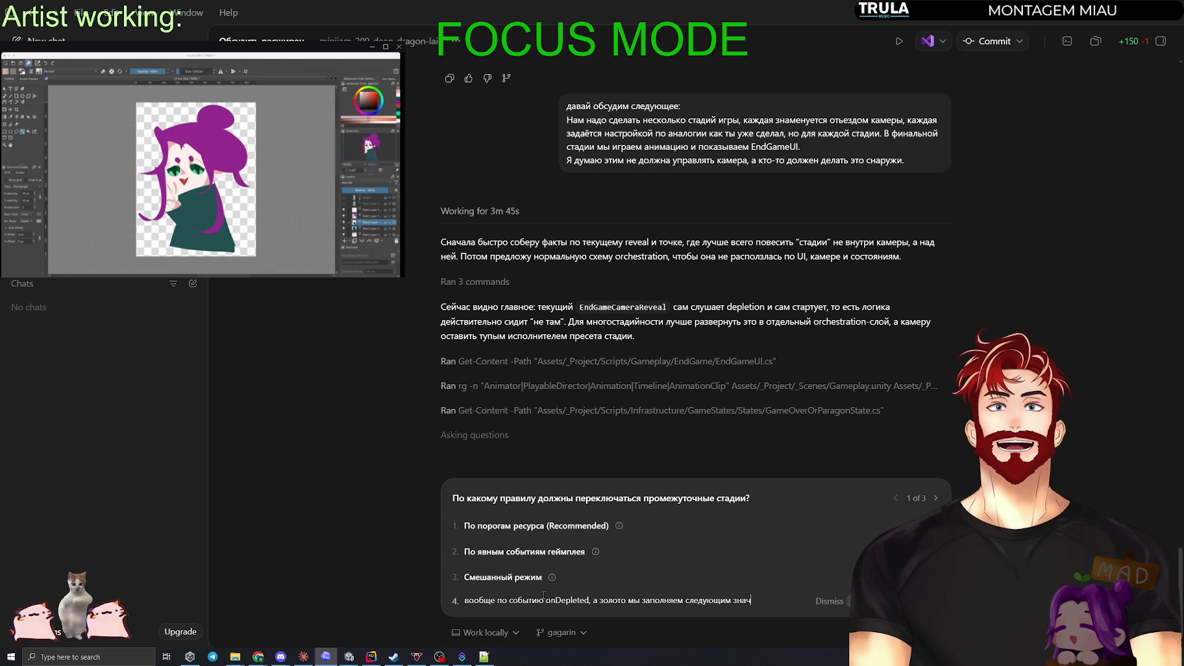
pyautogui.write('ением из конфига.')
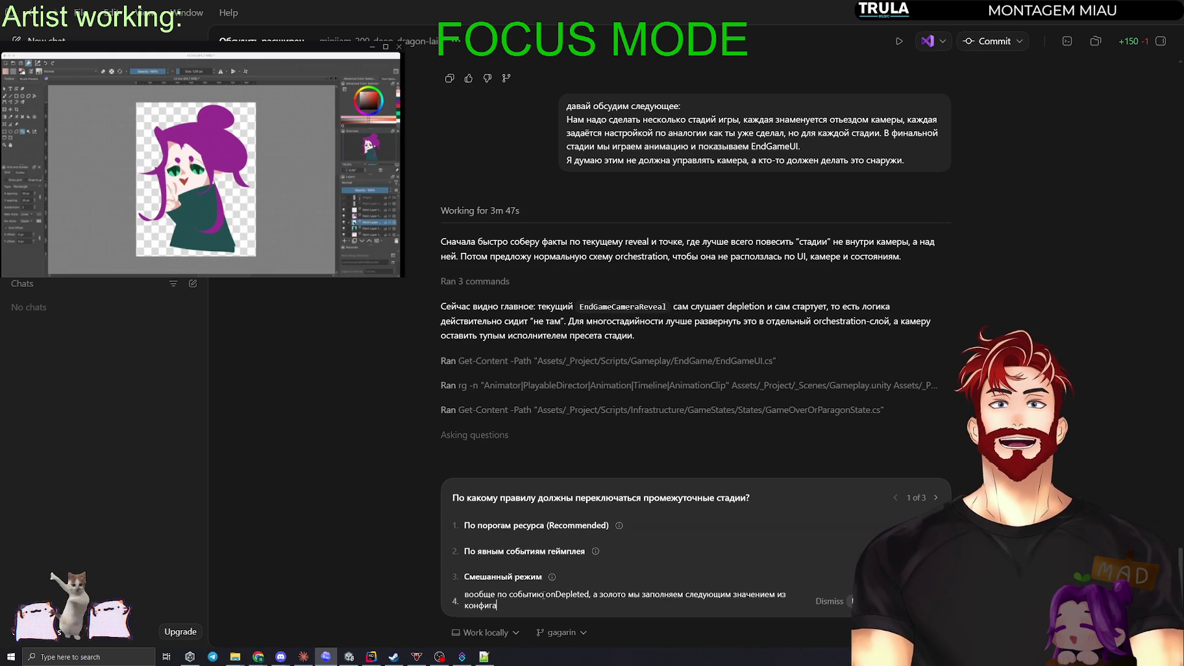
pyautogui.hotkey('shift', 'Return')
pyautogui.write('Т.е')
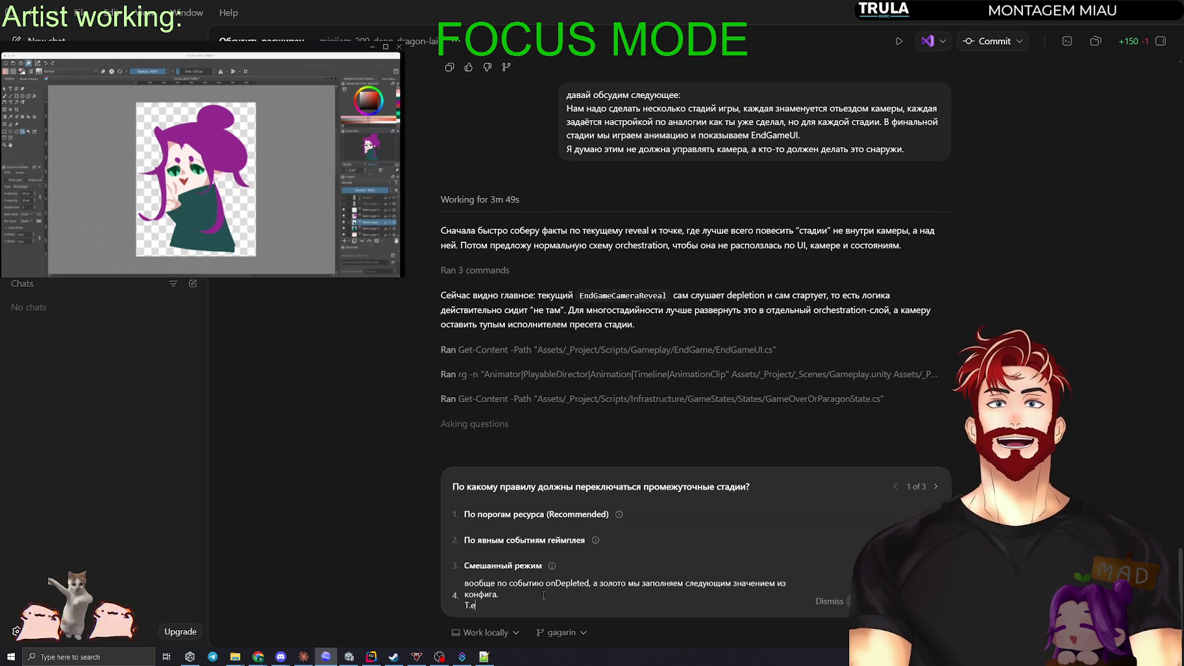
pyautogui.write('. у нас должен быть 1н конф')
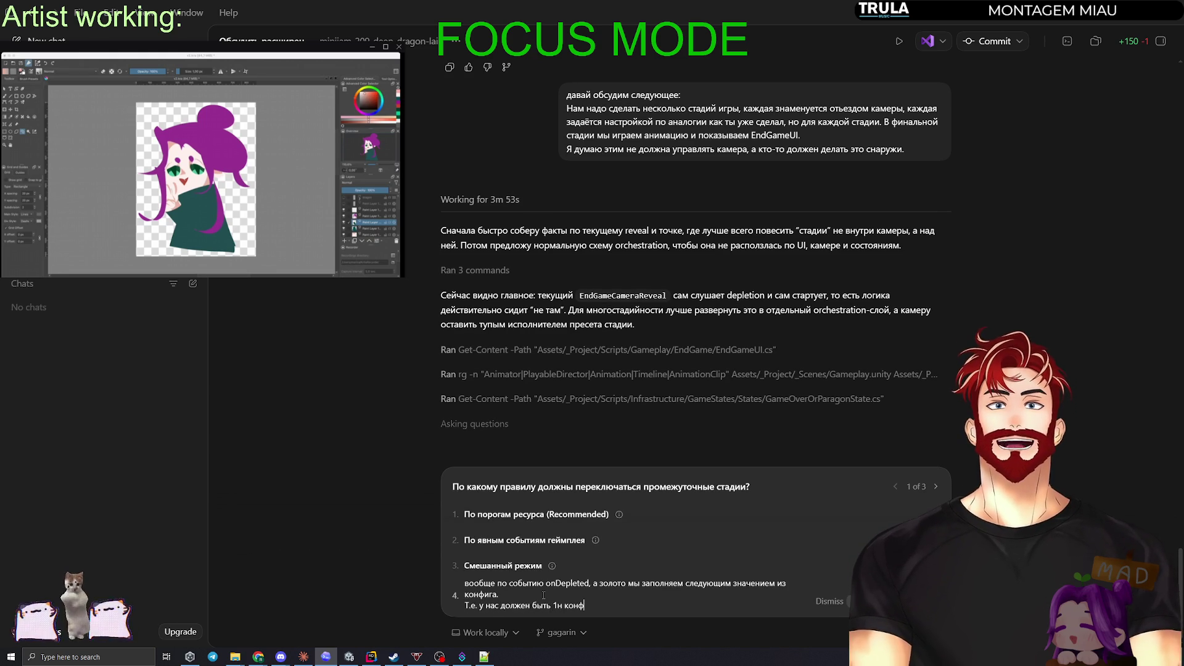
pyautogui.write('иг для стадий, в котором будет')
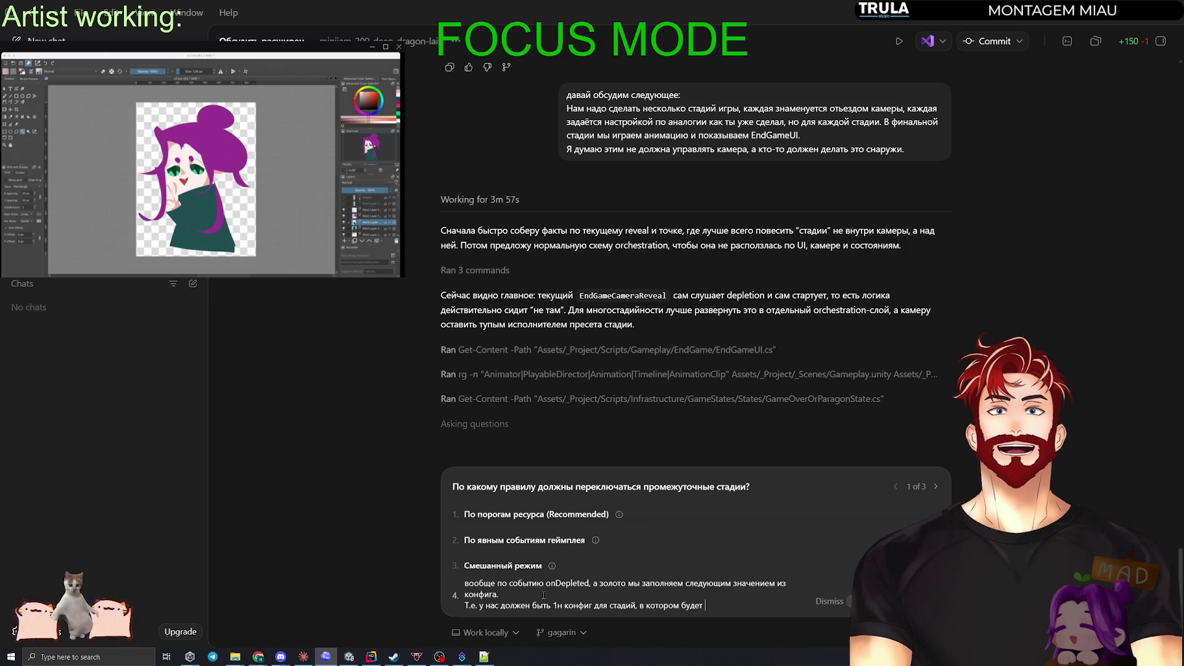
pyautogui.write(' кол-во стади')
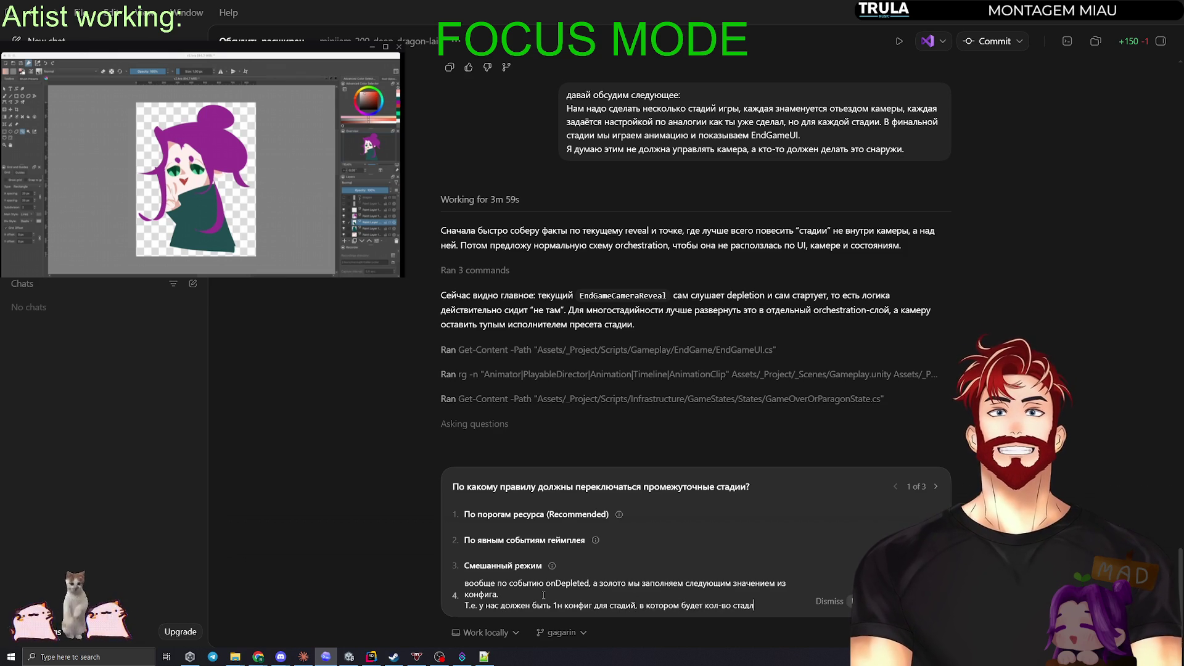
pyautogui.press('BackSpace')
pyautogui.press('BackSpace')
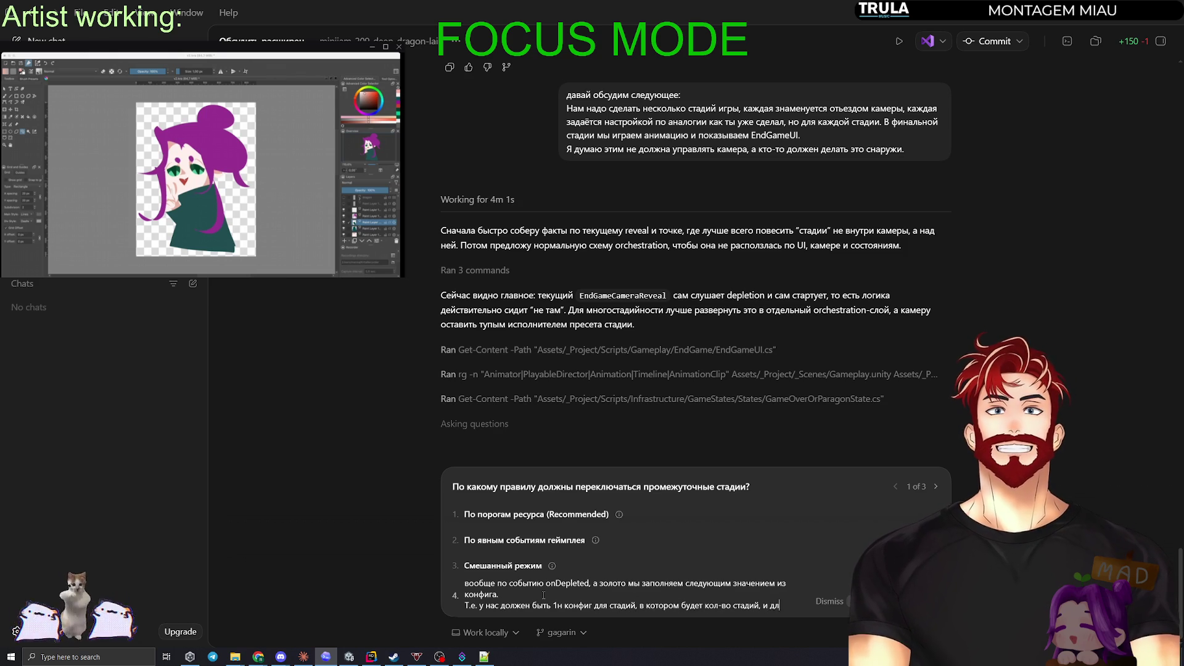
pyautogui.write('я каждой стадии')
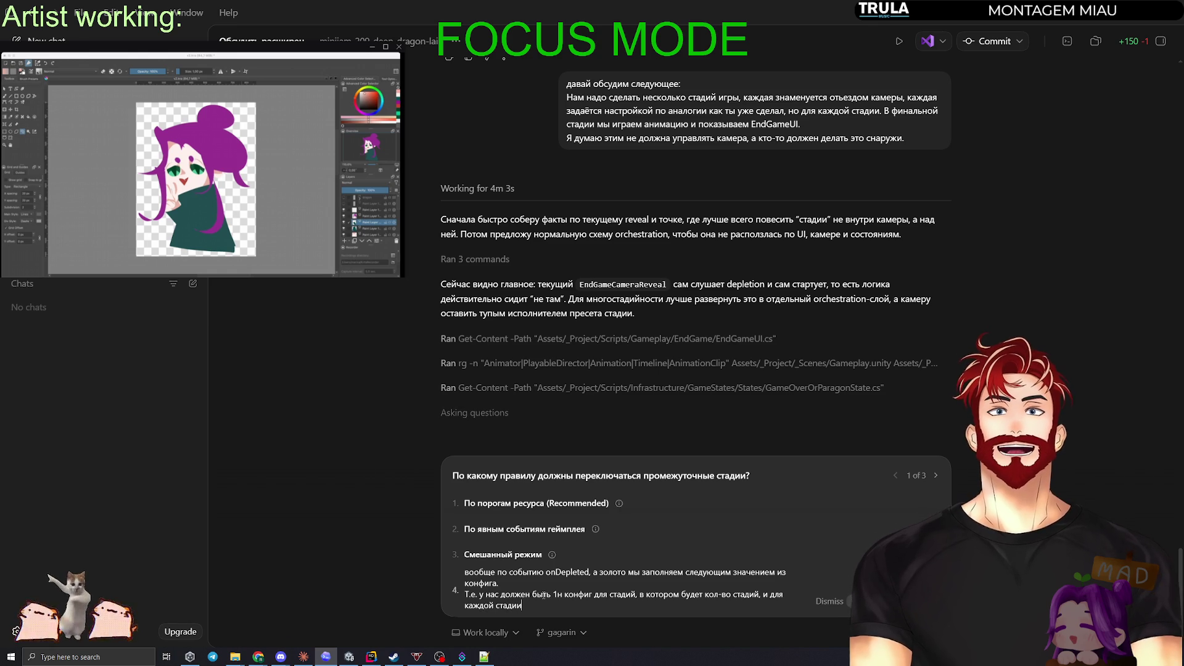
pyautogui.write(' размер ')
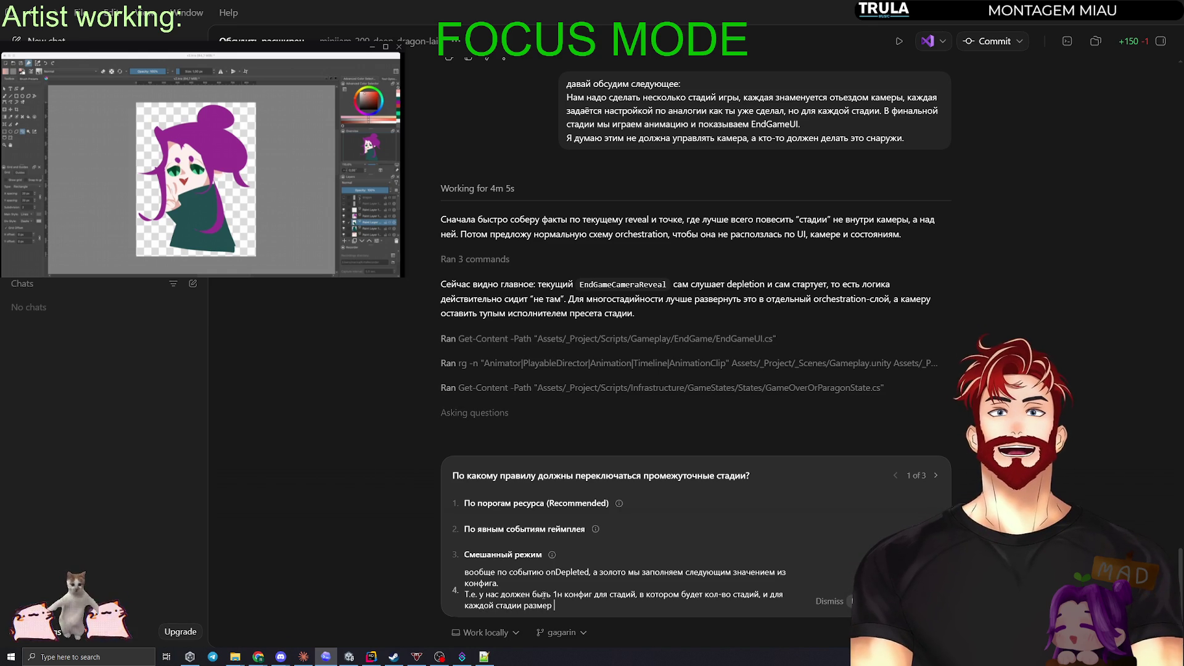
pyautogui.write('камеры + ')
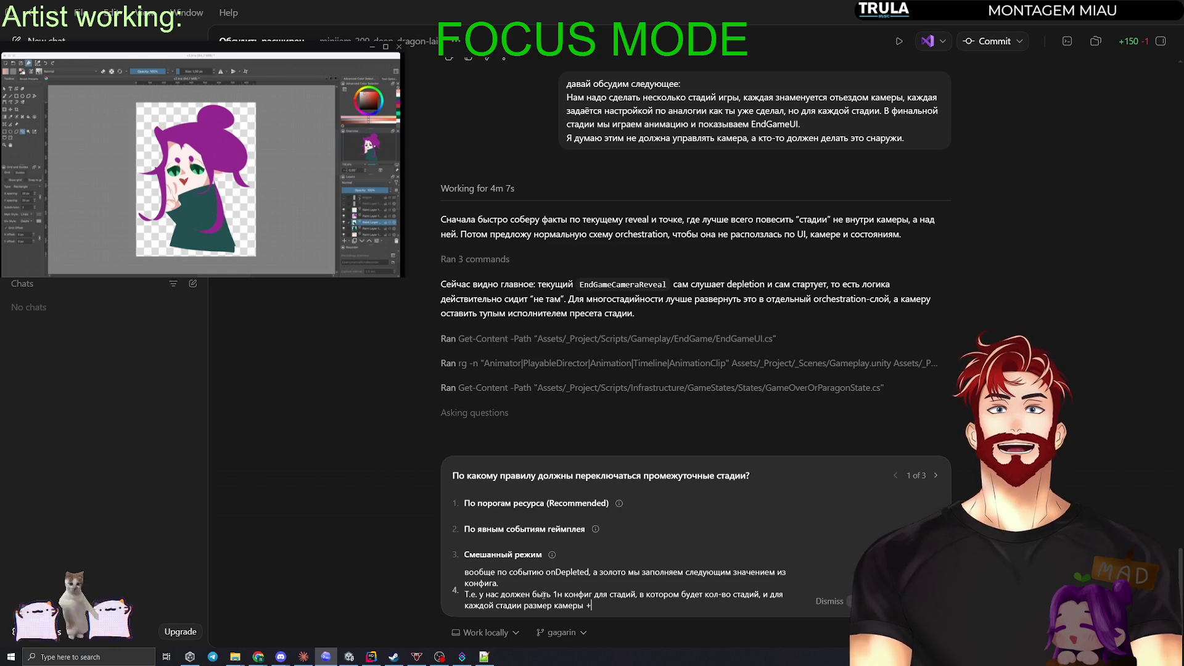
pyautogui.write('необходи')
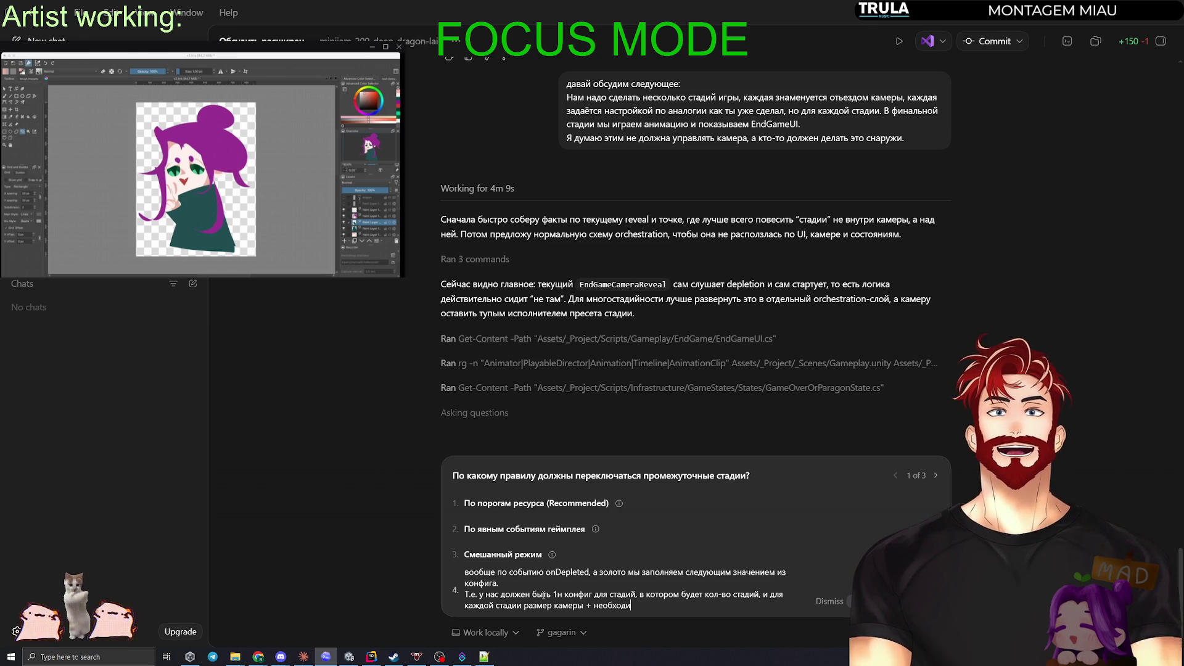
pyautogui.write('м')
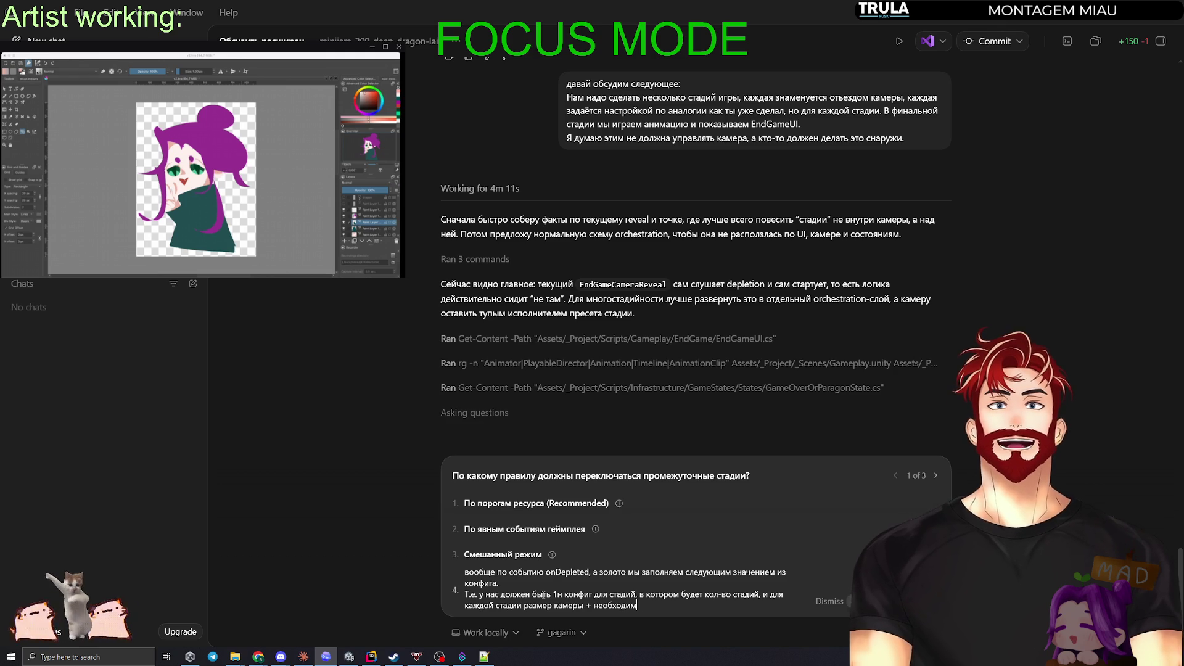
pyautogui.write('ое золото')
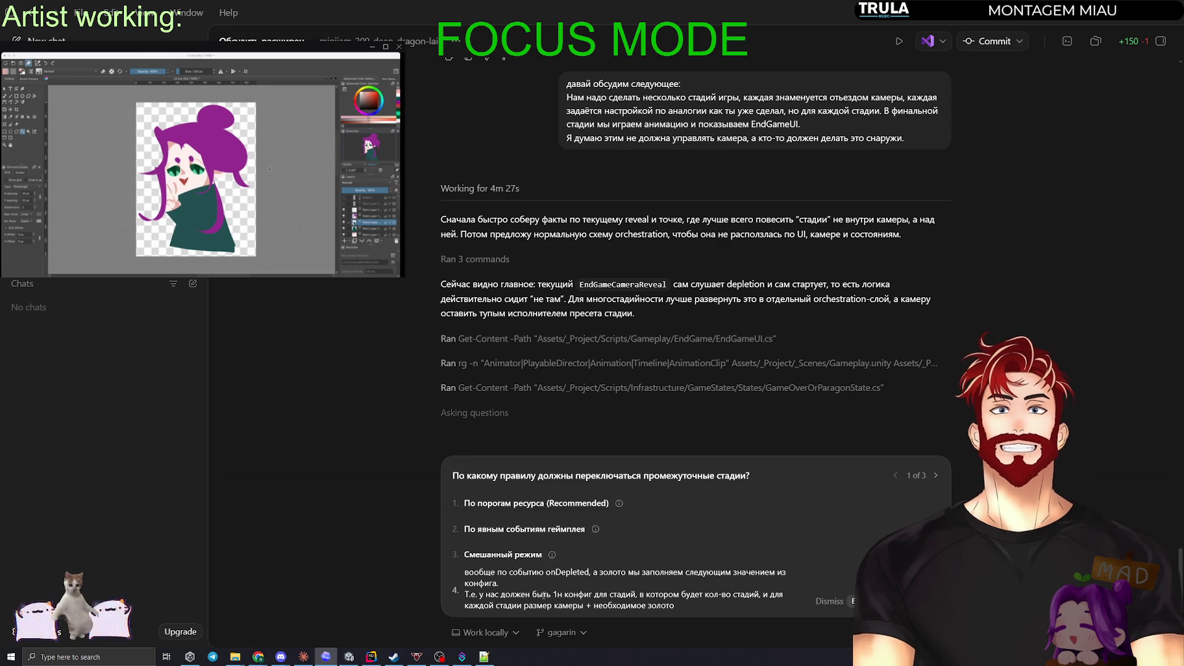
pyautogui.hotkey('alt', 'Tab')
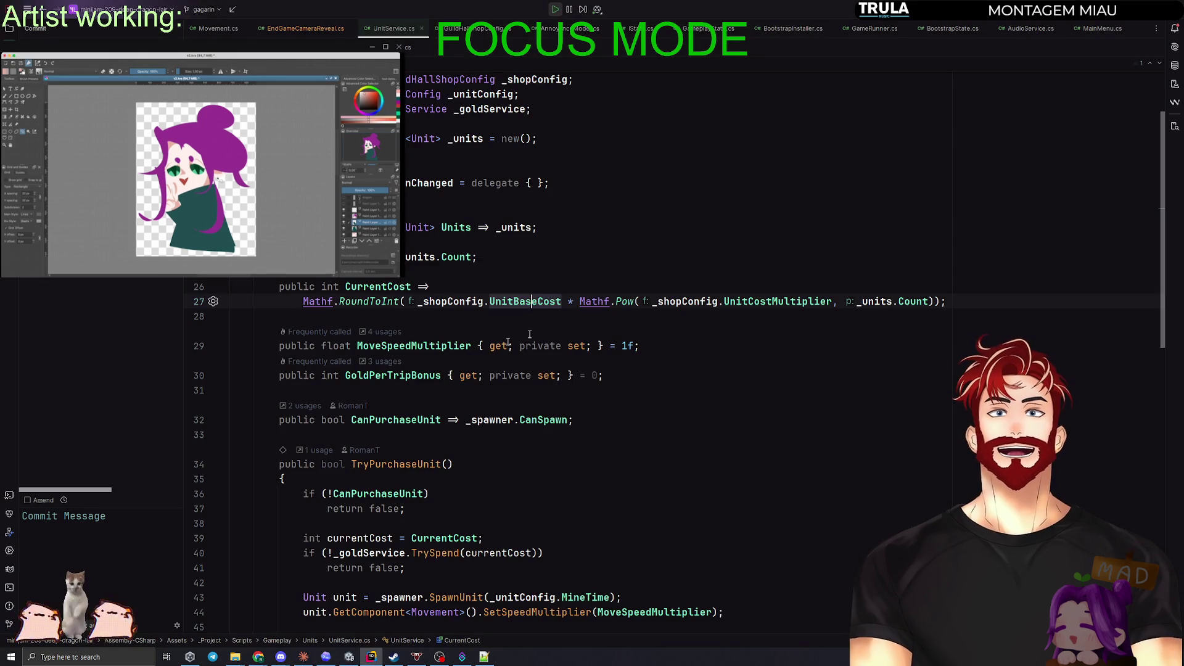
pyautogui.click(584, 301)
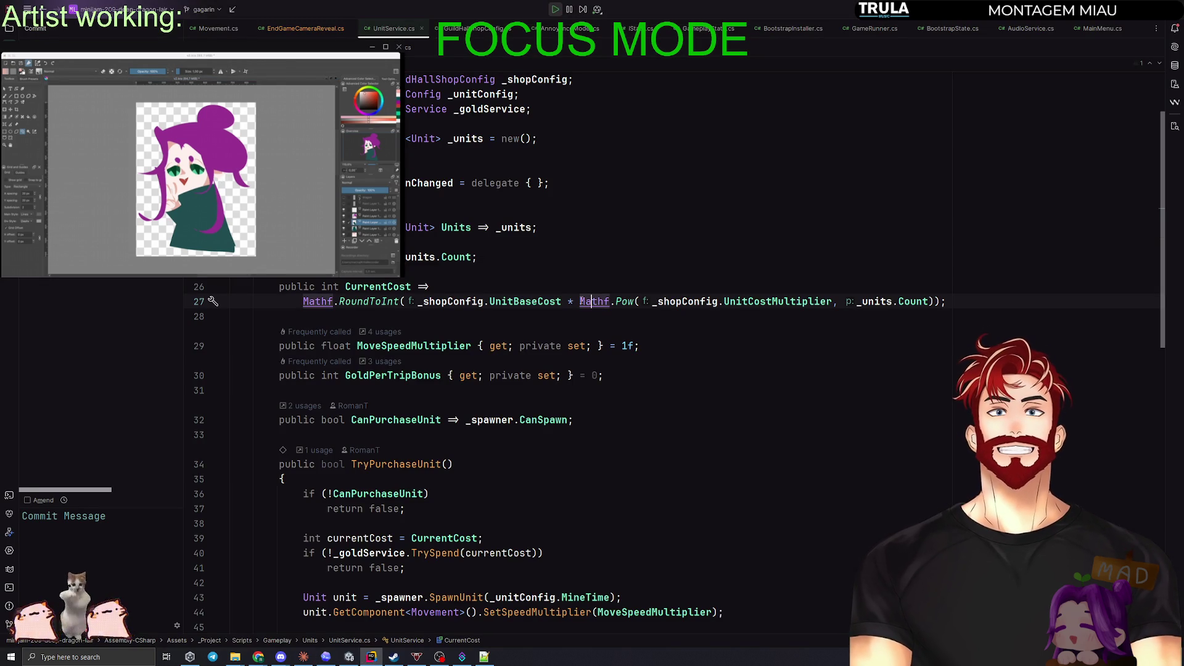
pyautogui.click(637, 301)
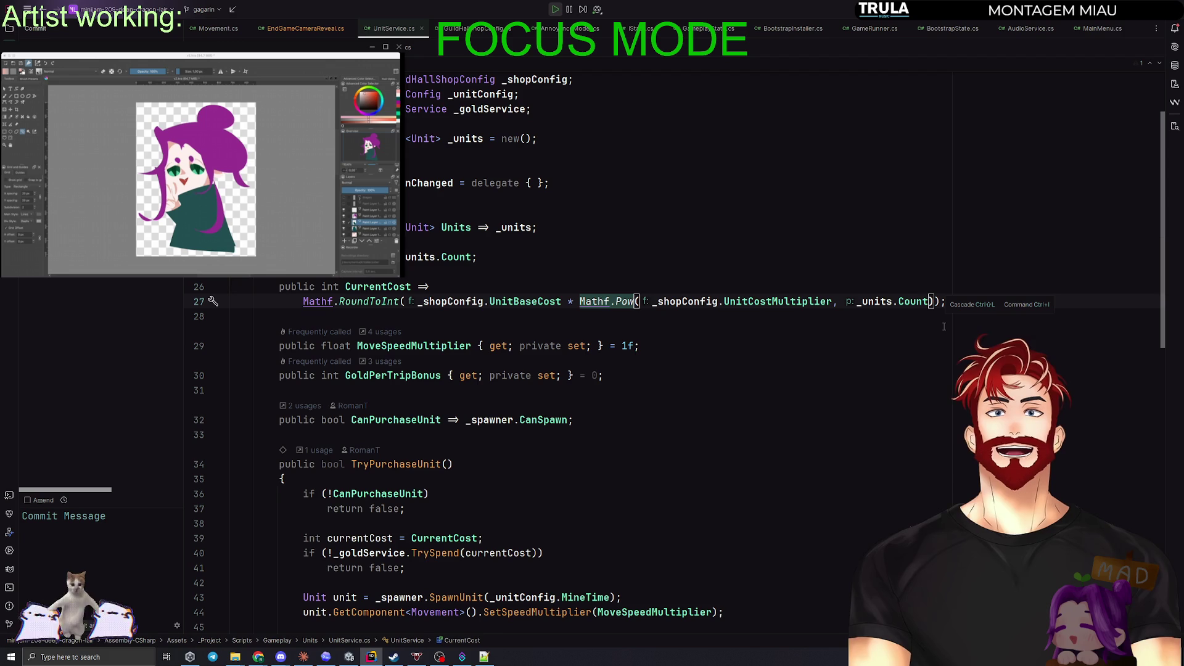
pyautogui.hotkey('alt', 'Tab')
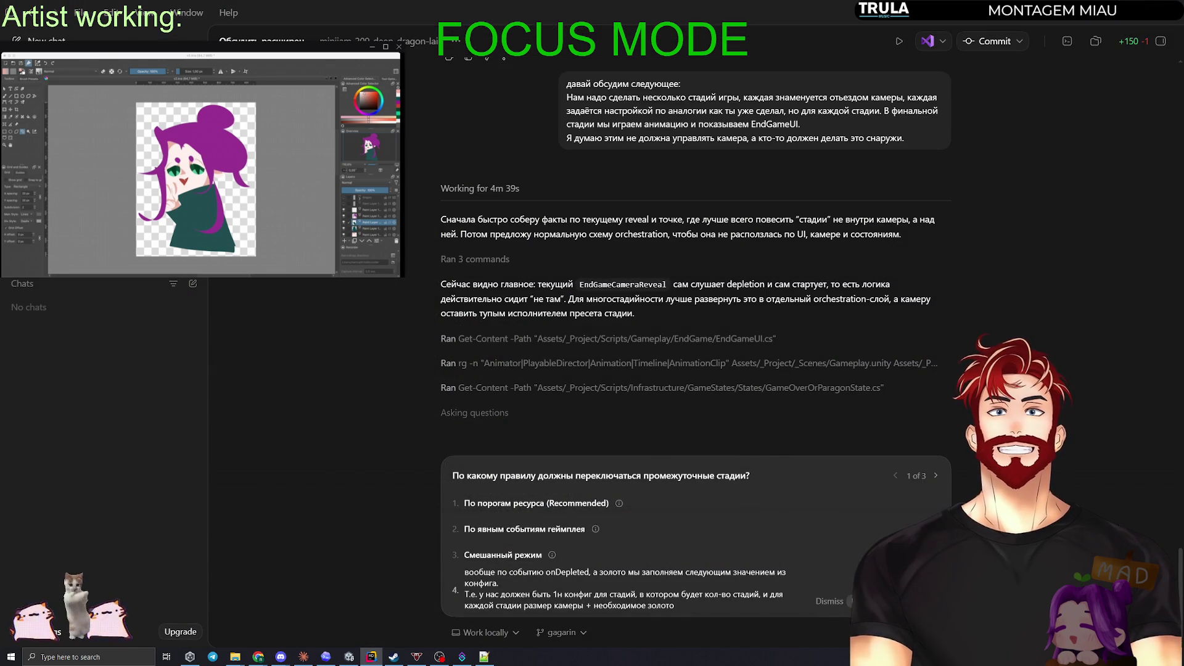
# Step: Submit answer 1, then answer the finale as animation then UI, with the camera already in final position
pyautogui.press('Return')
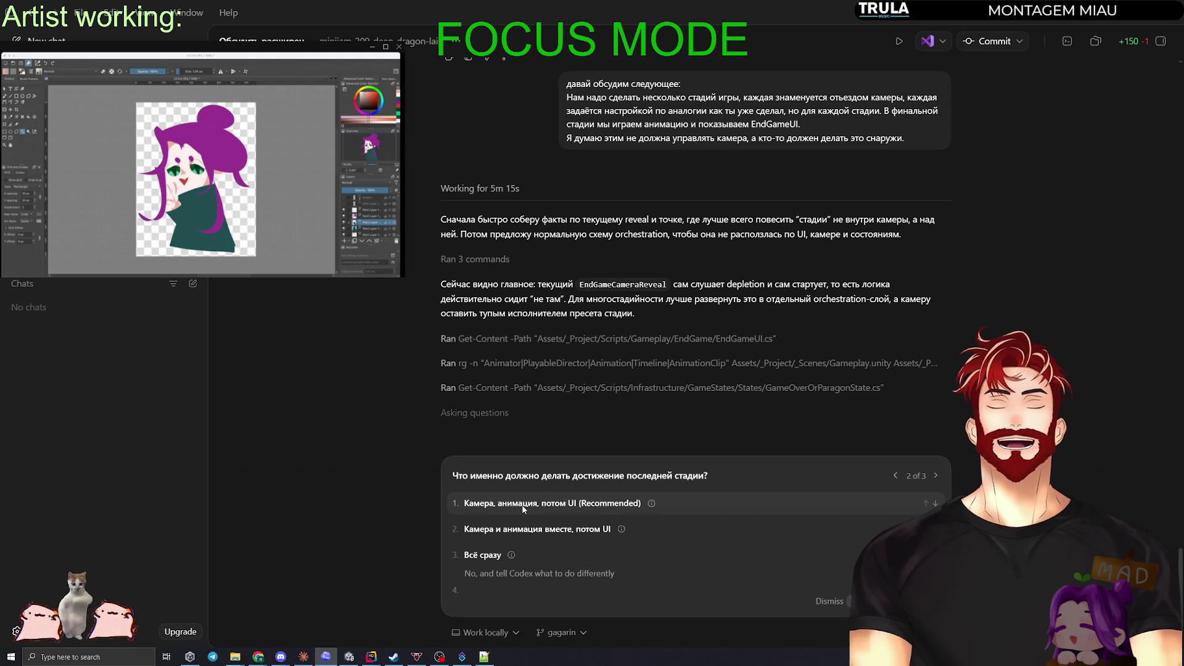
pyautogui.moveTo(648, 504)
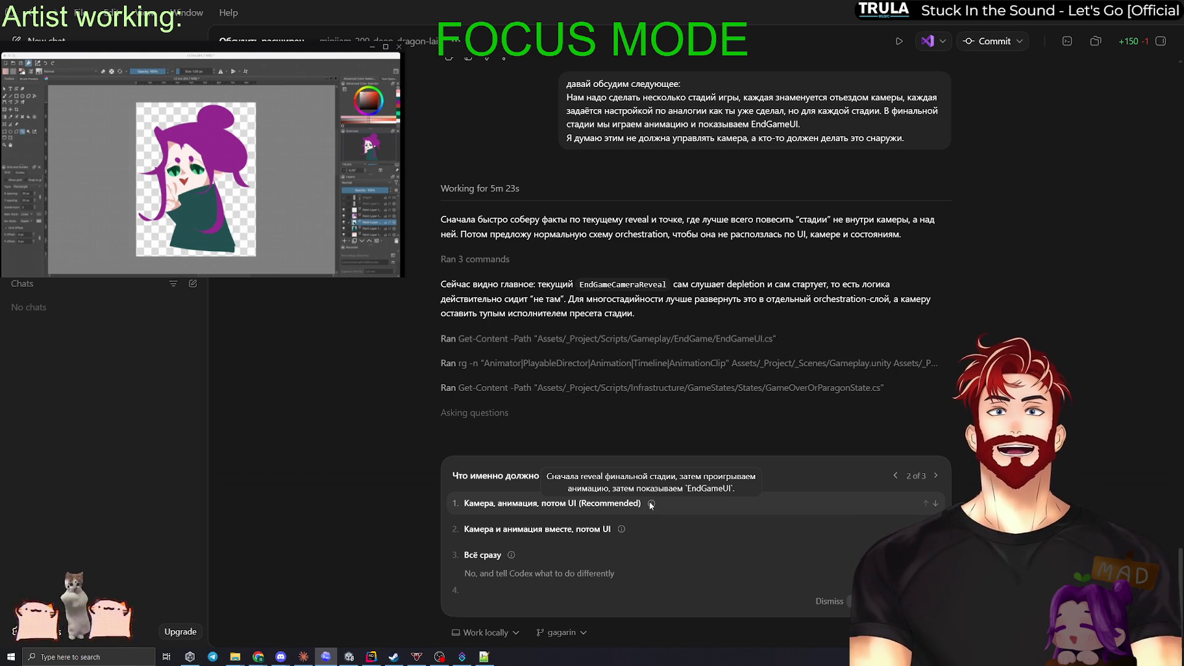
pyautogui.moveTo(510, 557)
pyautogui.click(487, 590)
pyautogui.write('Анимация, потом ')
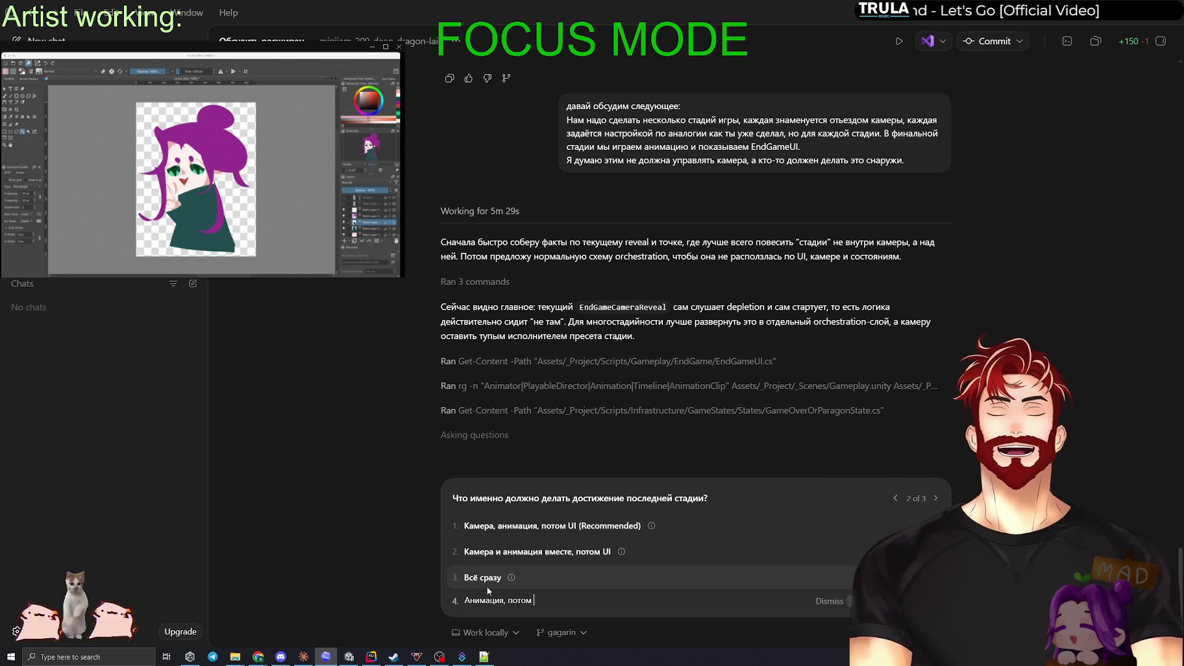
pyautogui.write('UI, без камеры, камера уже в финальной позиции.')
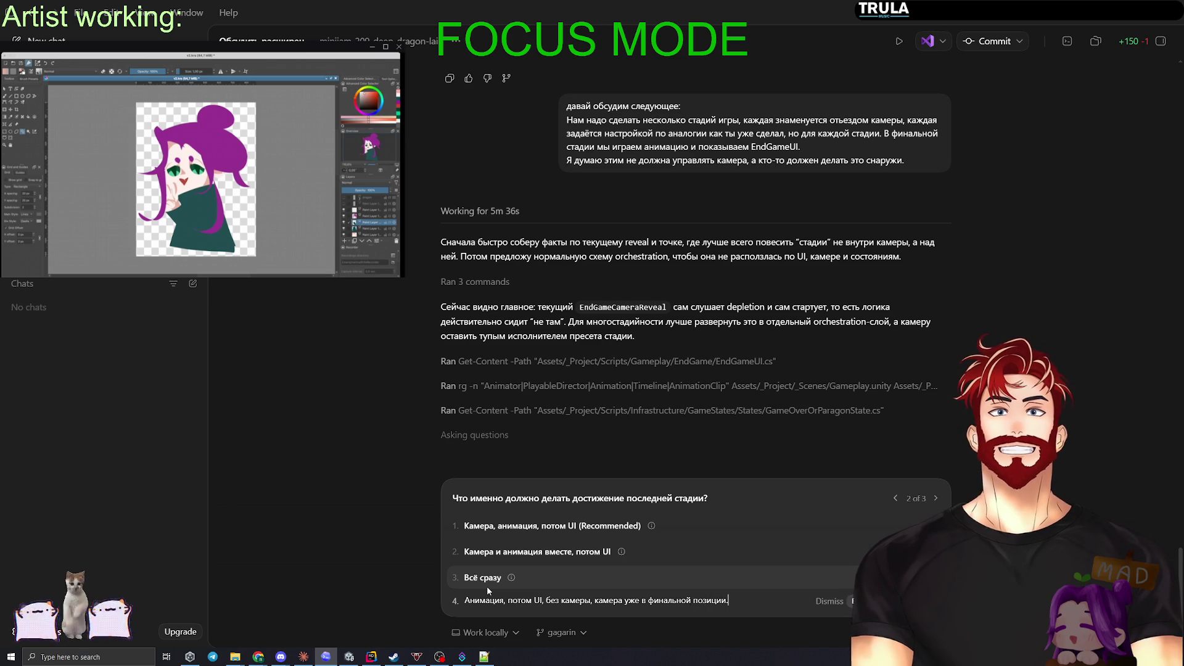
pyautogui.hotkey('shift', 'Return')
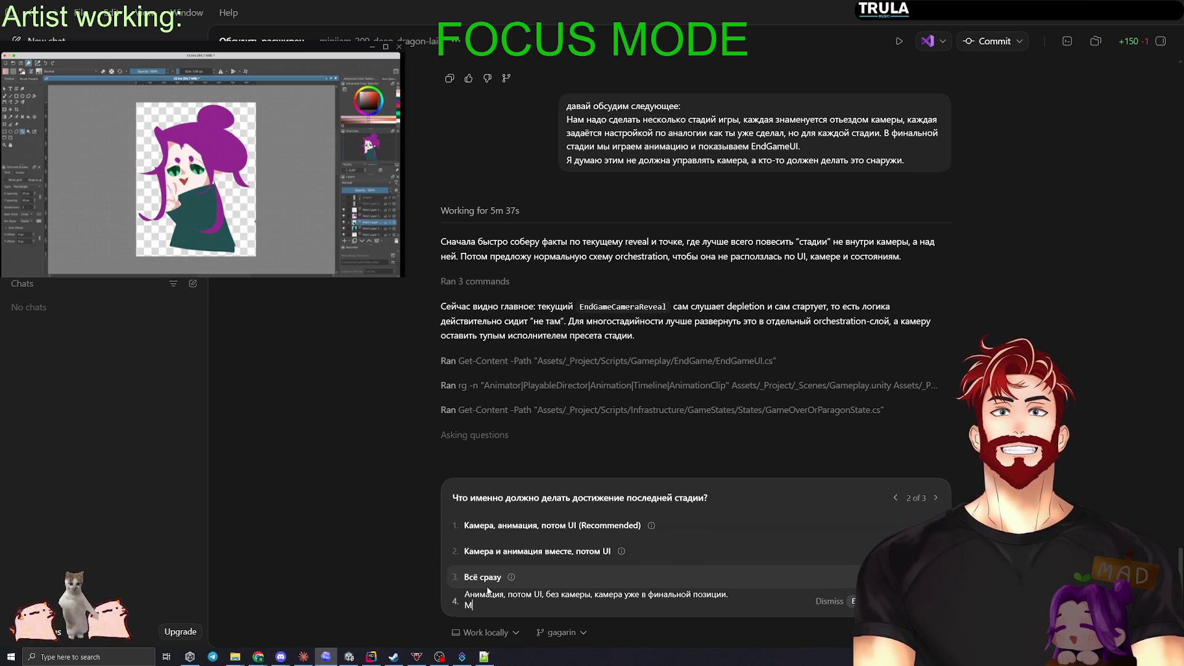
pyautogui.write('МОжет быть будет НАЕЗАД')
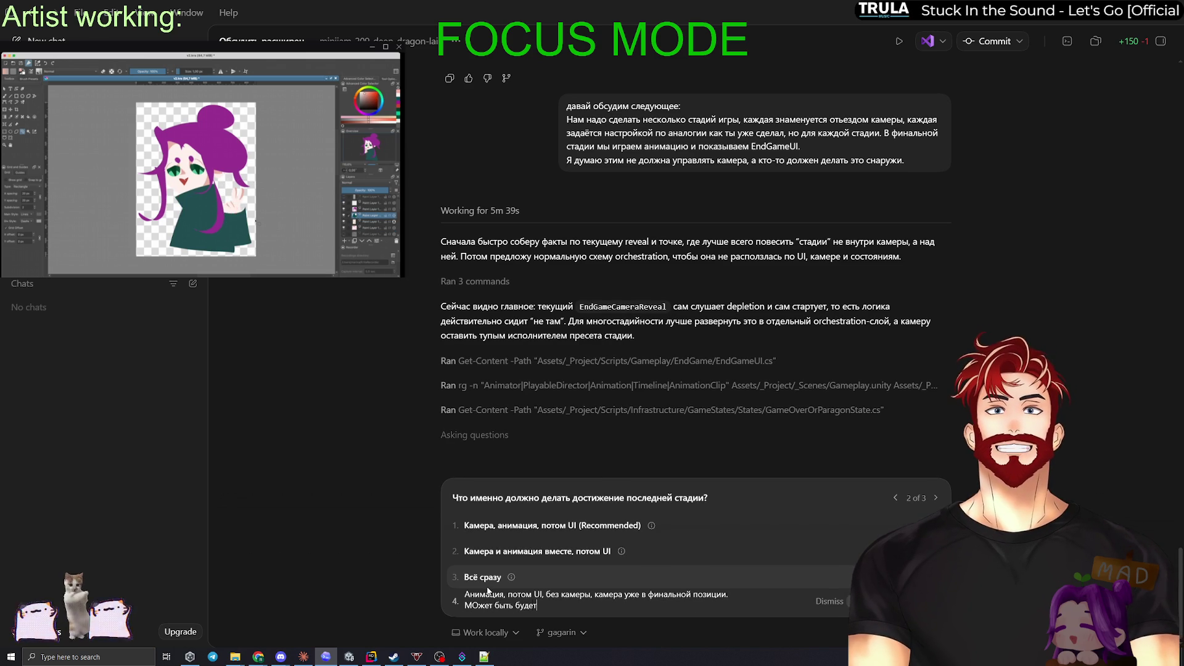
pyautogui.press('BackSpace')
pyautogui.press('BackSpace')
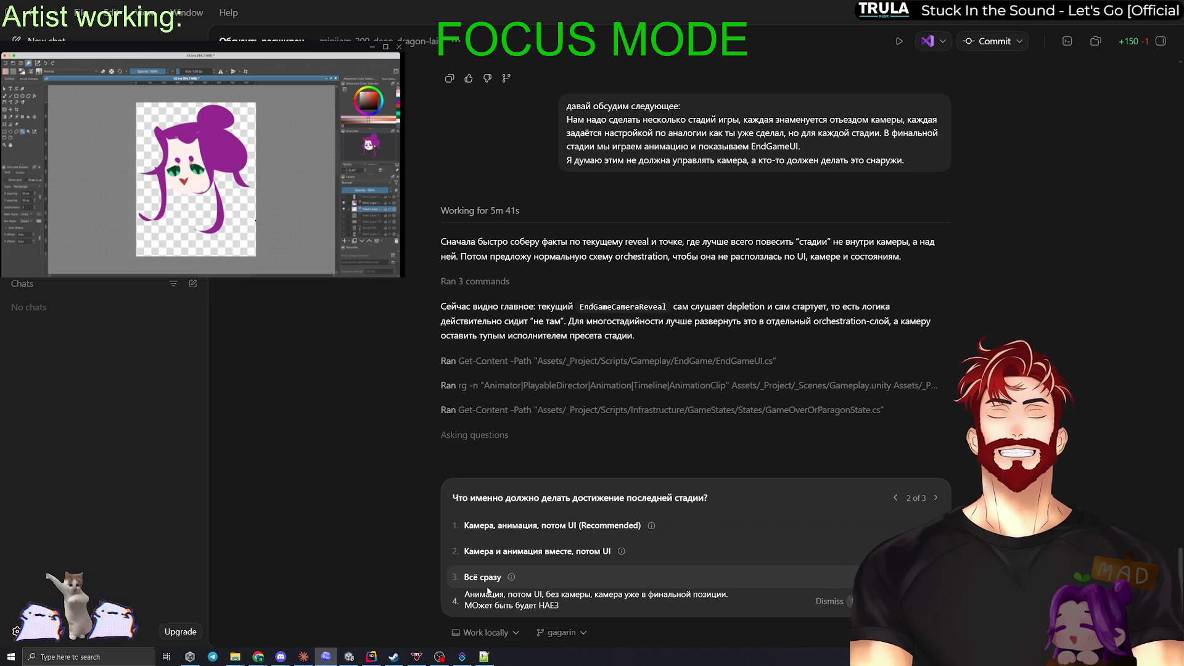
pyautogui.write('Д камеры на')
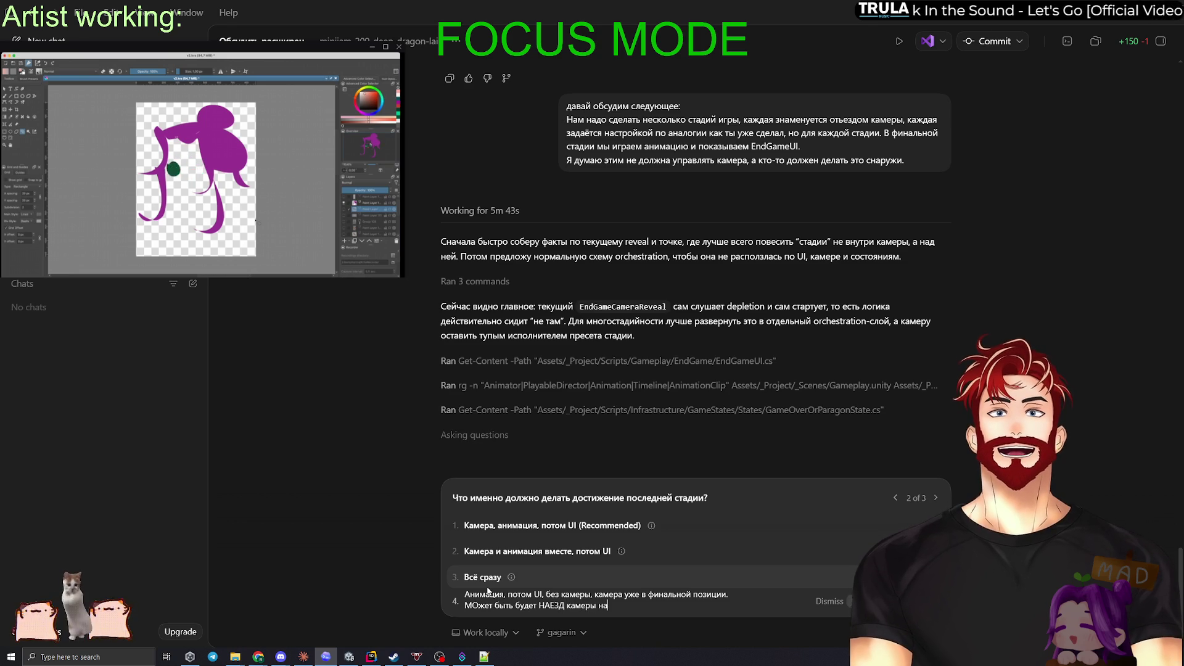
pyautogui.write(' о')
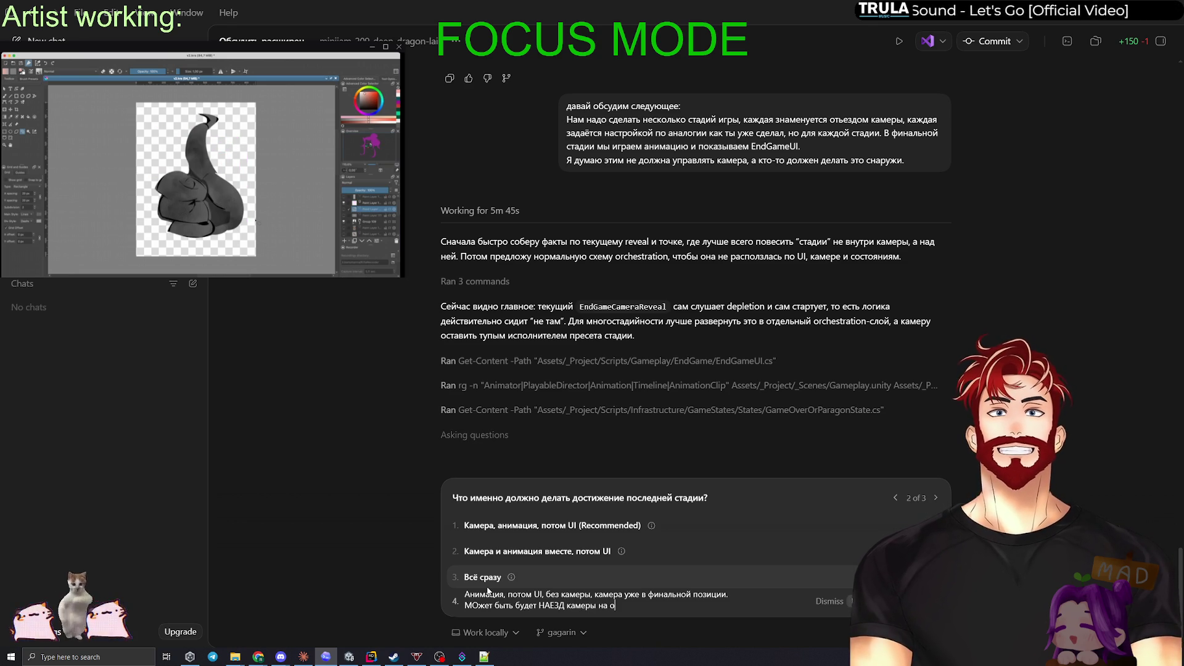
pyautogui.write('бъект')
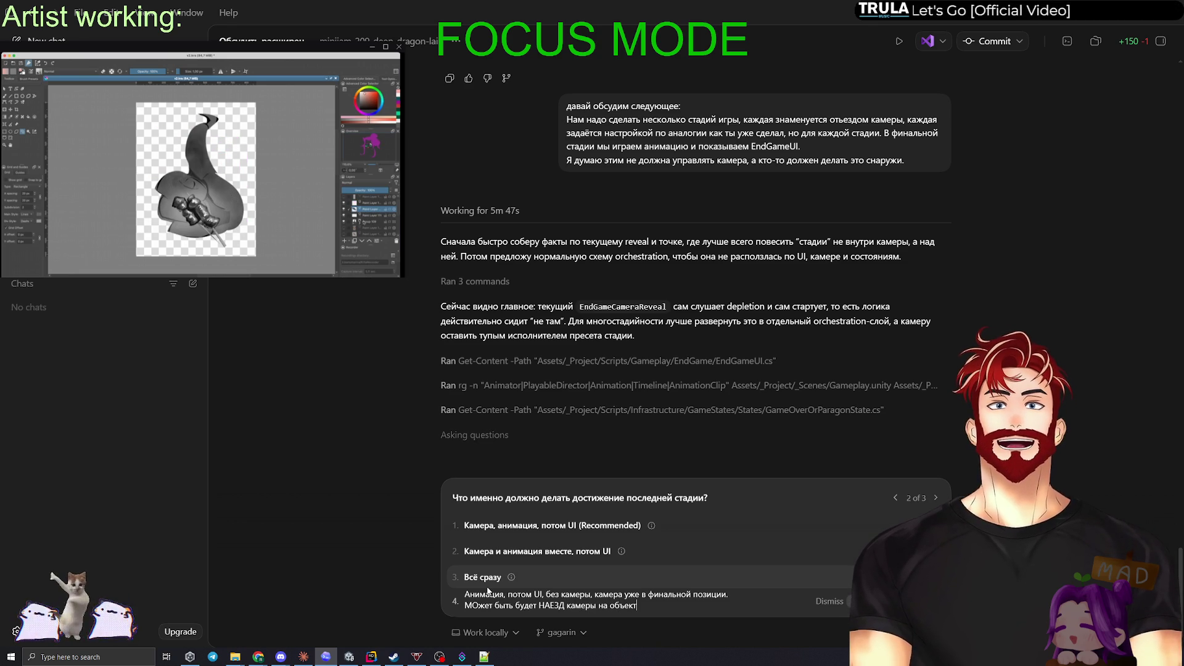
pyautogui.write(', но по другому')
pyautogui.press('Return')
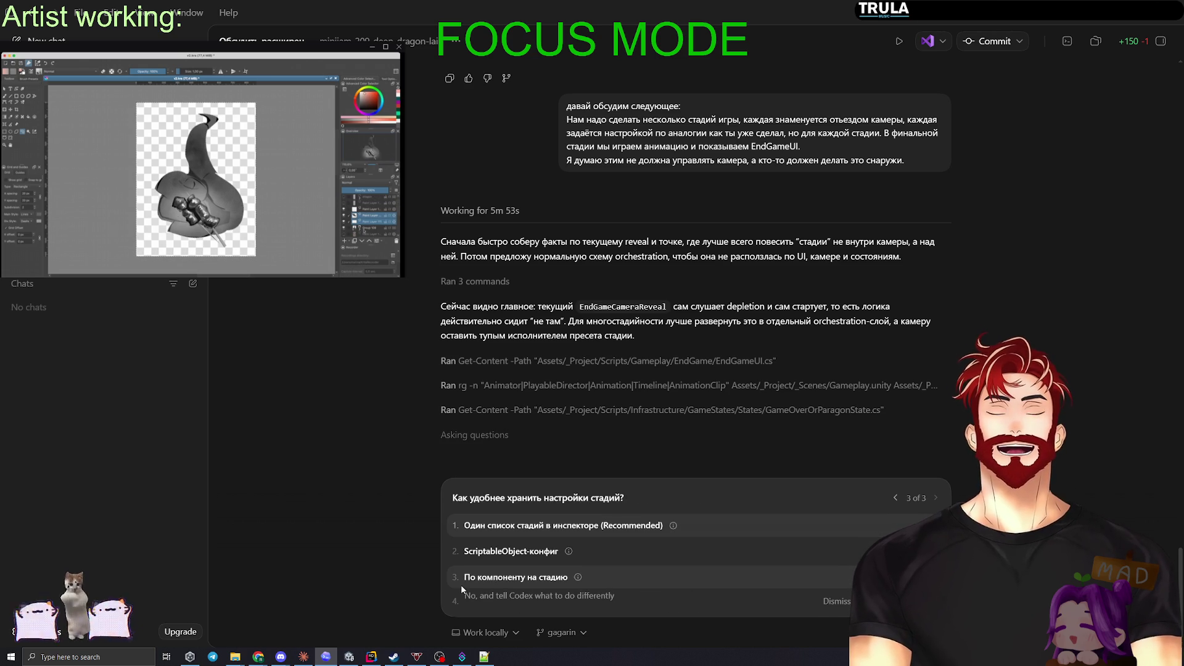
# Step: Answer question 3 about how stage settings should be stored
pyautogui.moveTo(674, 524)
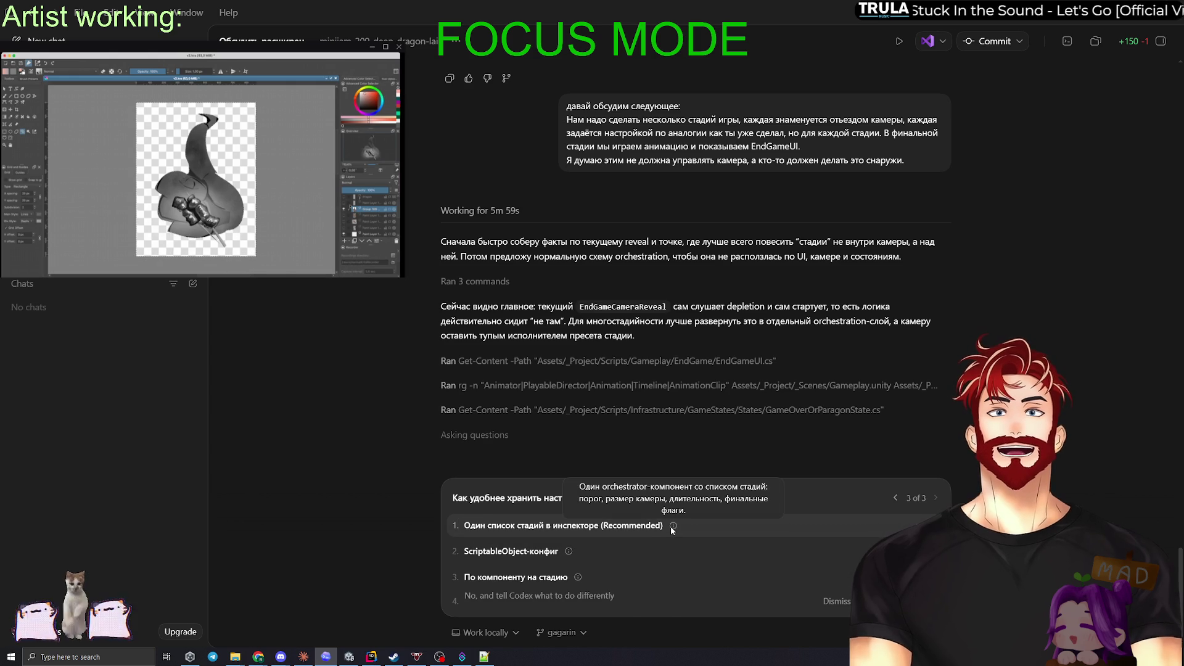
pyautogui.click(605, 551)
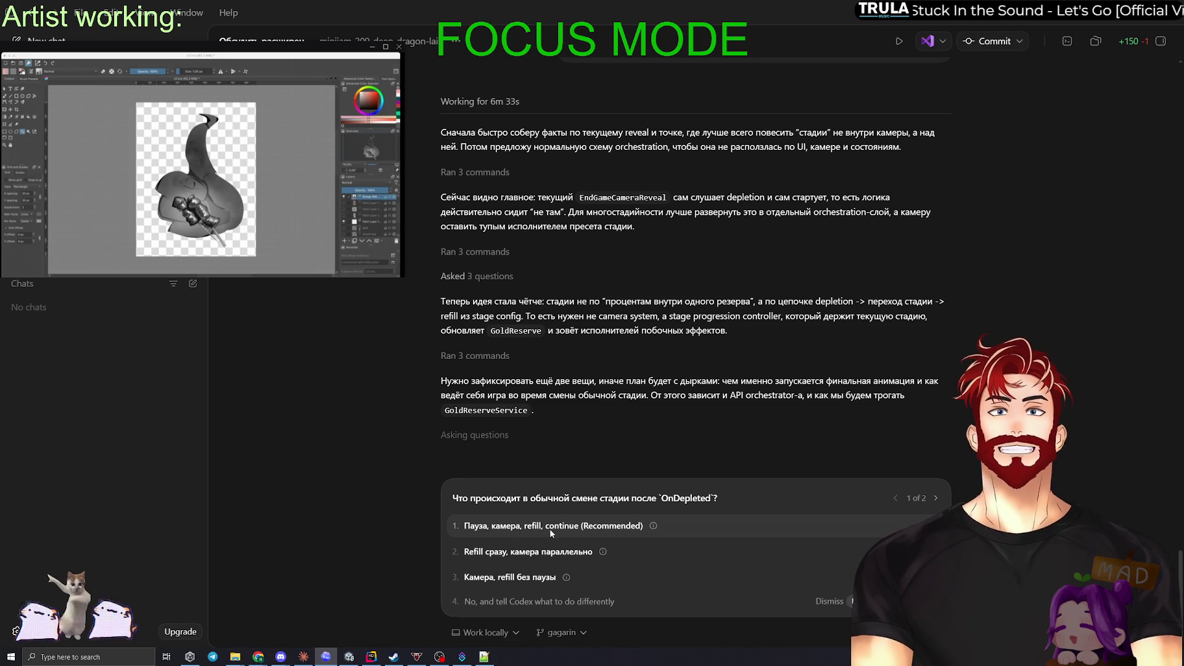
# Step: Answer the ordinary stage-change question and choose a separate scene component trigger for the finale
pyautogui.moveTo(653, 526)
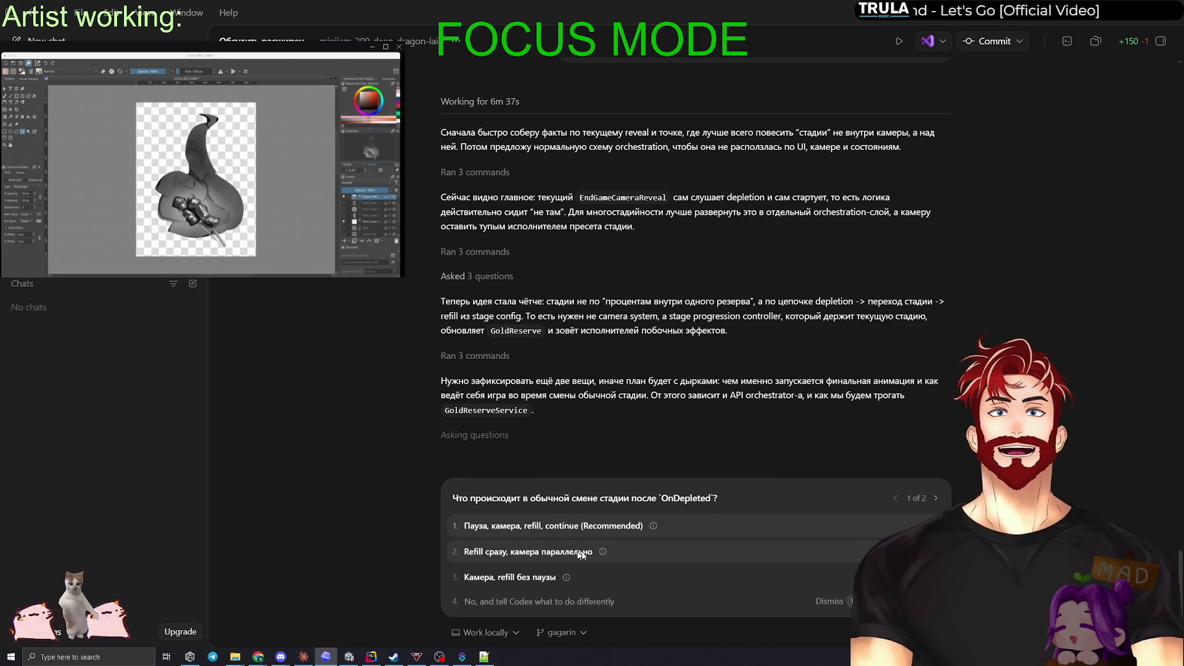
pyautogui.moveTo(604, 553)
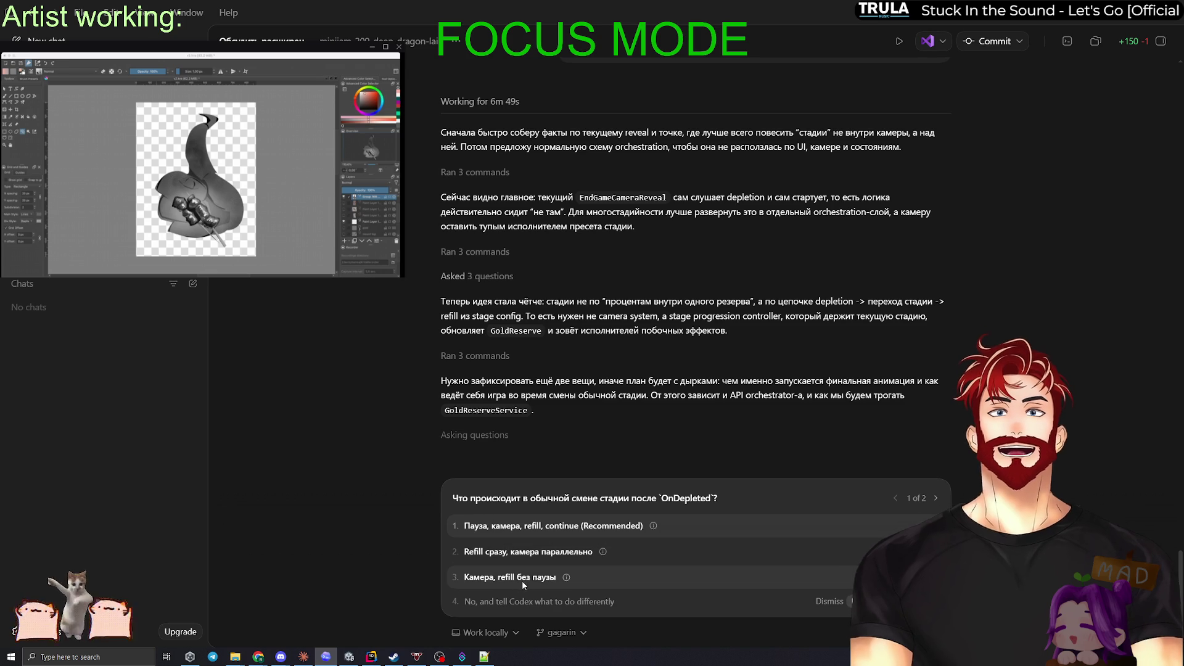
pyautogui.moveTo(567, 578)
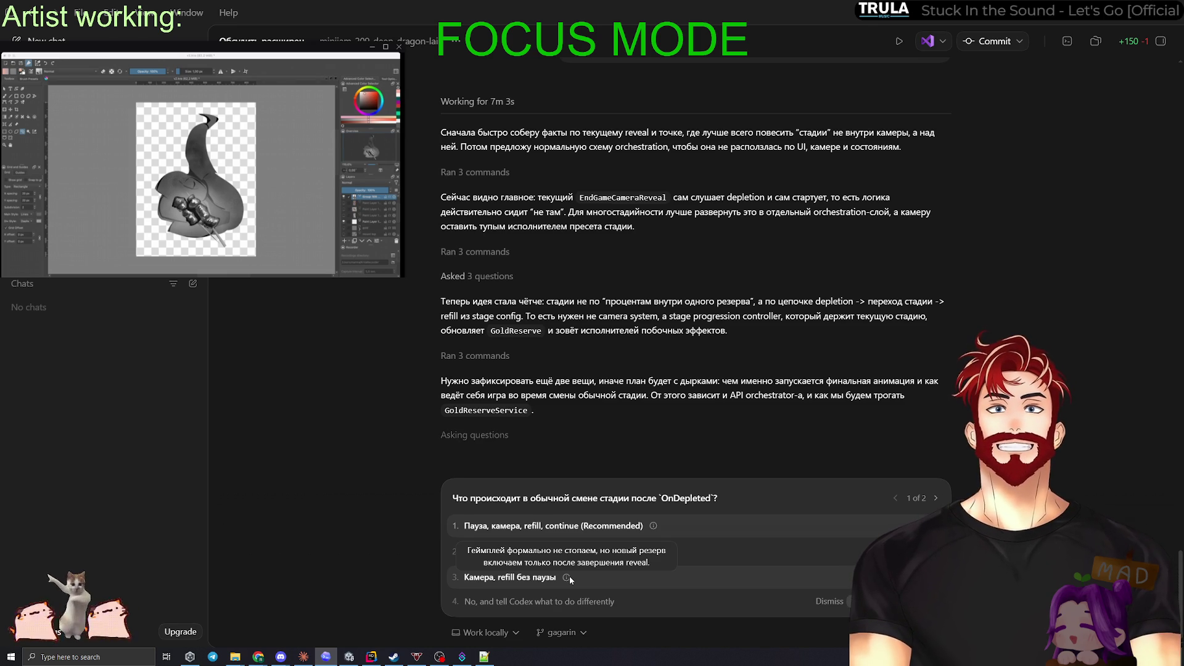
pyautogui.click(599, 579)
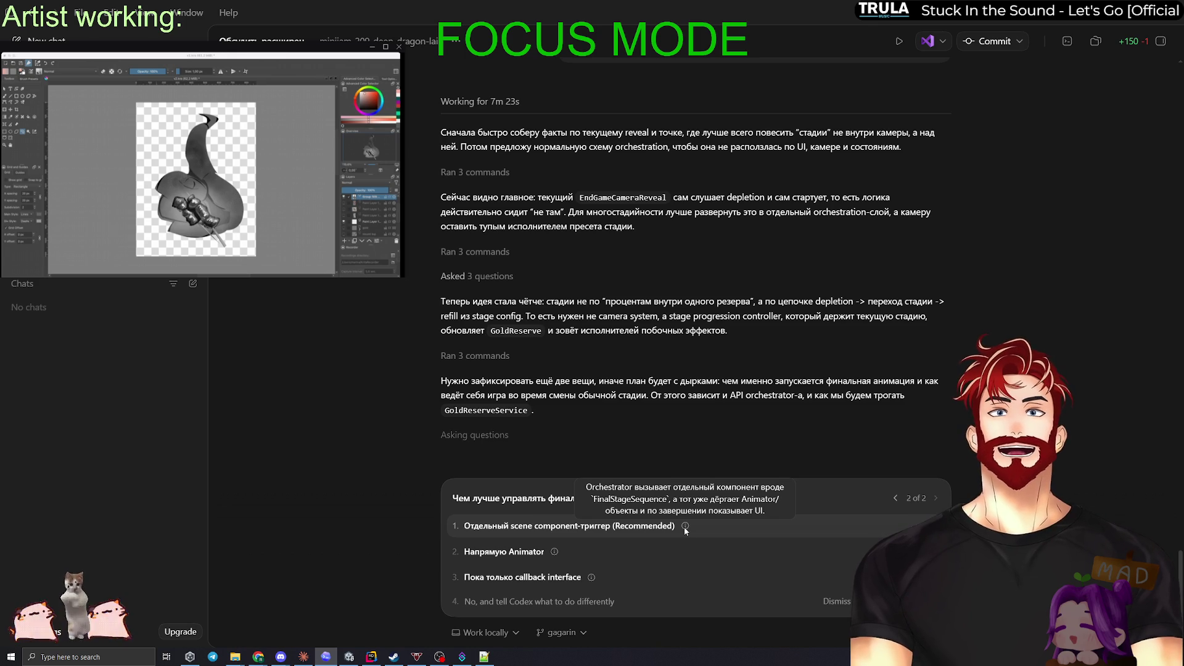
pyautogui.click(708, 528)
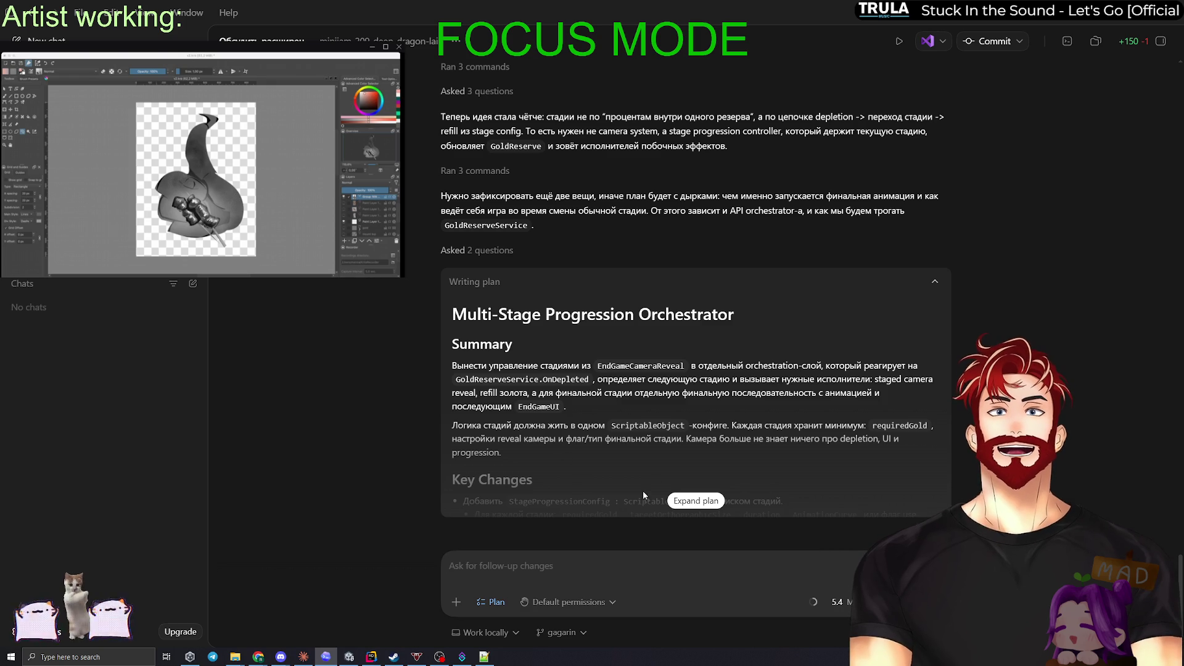
# Step: Expand the Multi-Stage Progression Orchestrator plan to reveal its interfaces and test plan
pyautogui.click(689, 502)
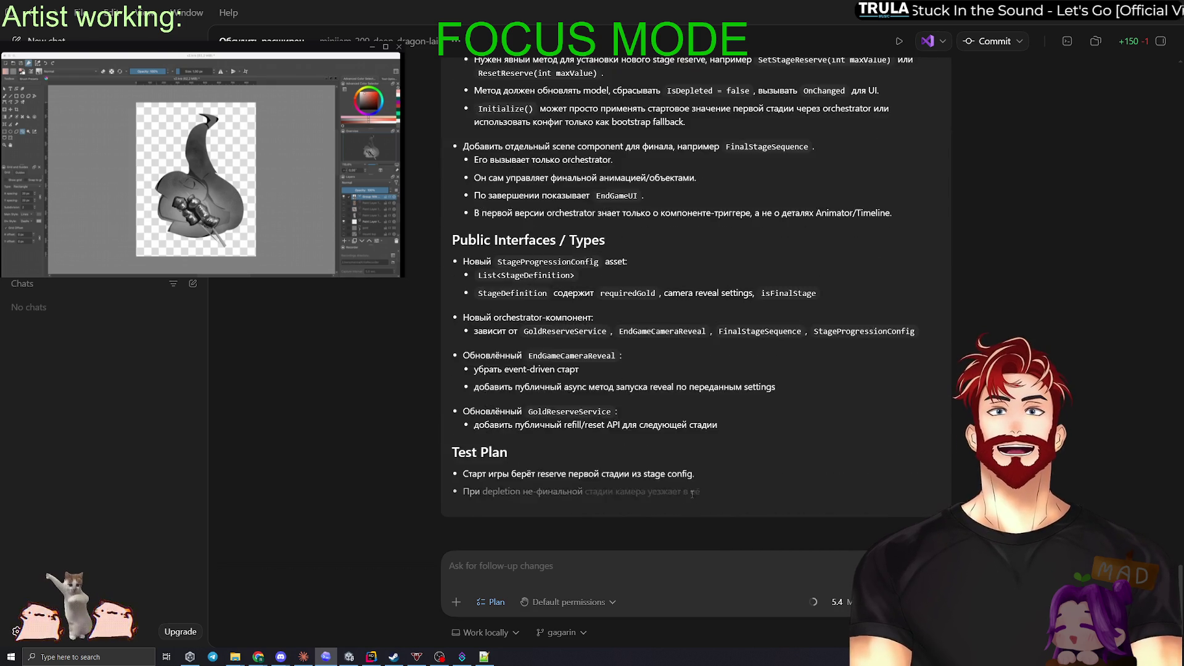